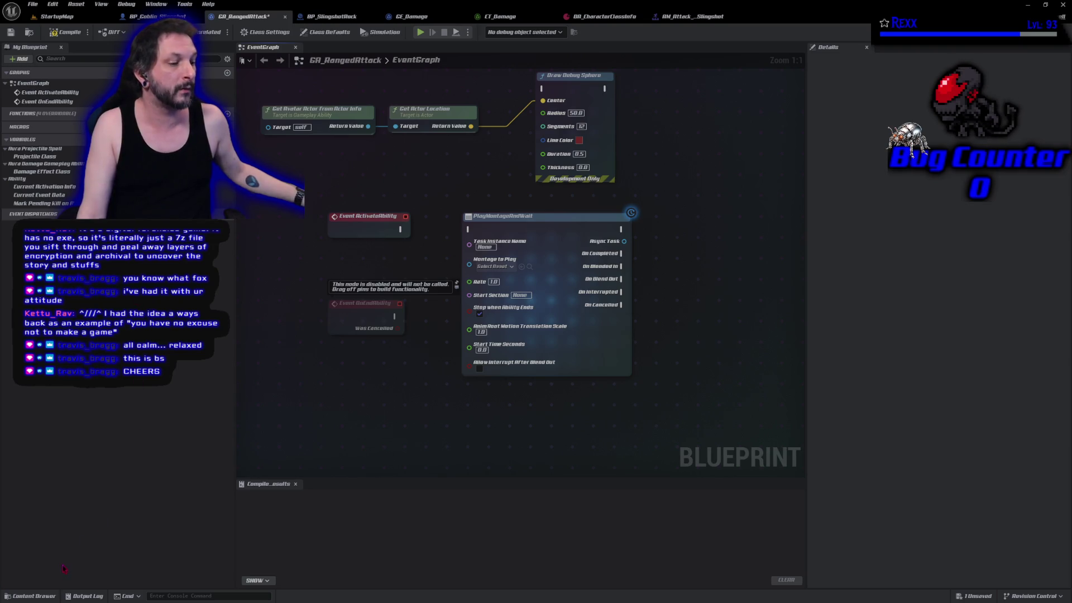
Step: Open GA_MeleeAttack from the Enemy Abilities folder and look over its event graph
{"action": "left_click", "coordinate": [48, 597]}
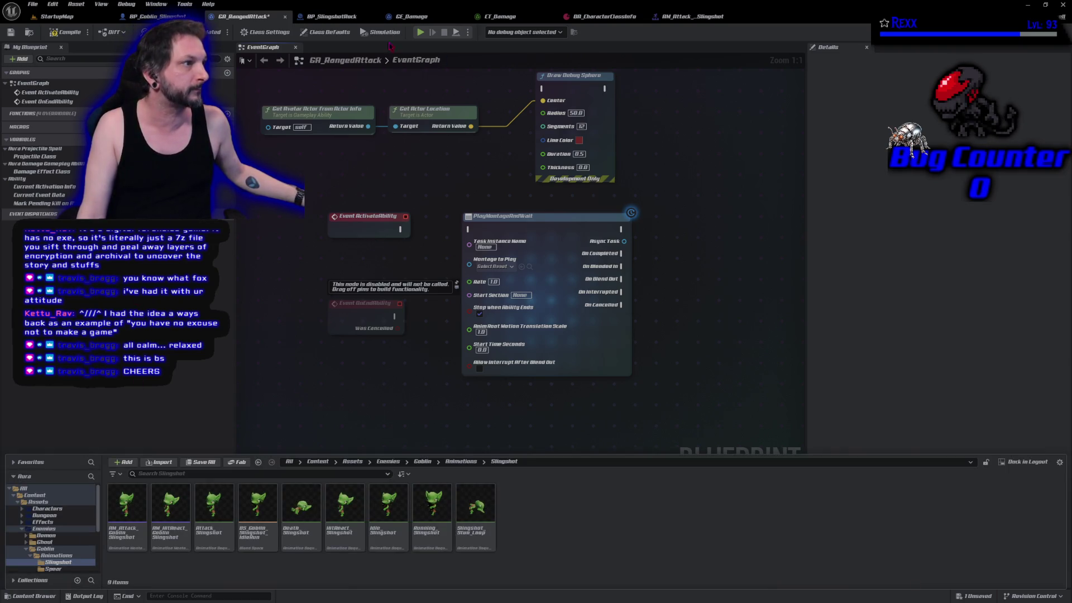
{"action": "left_click", "coordinate": [29, 31]}
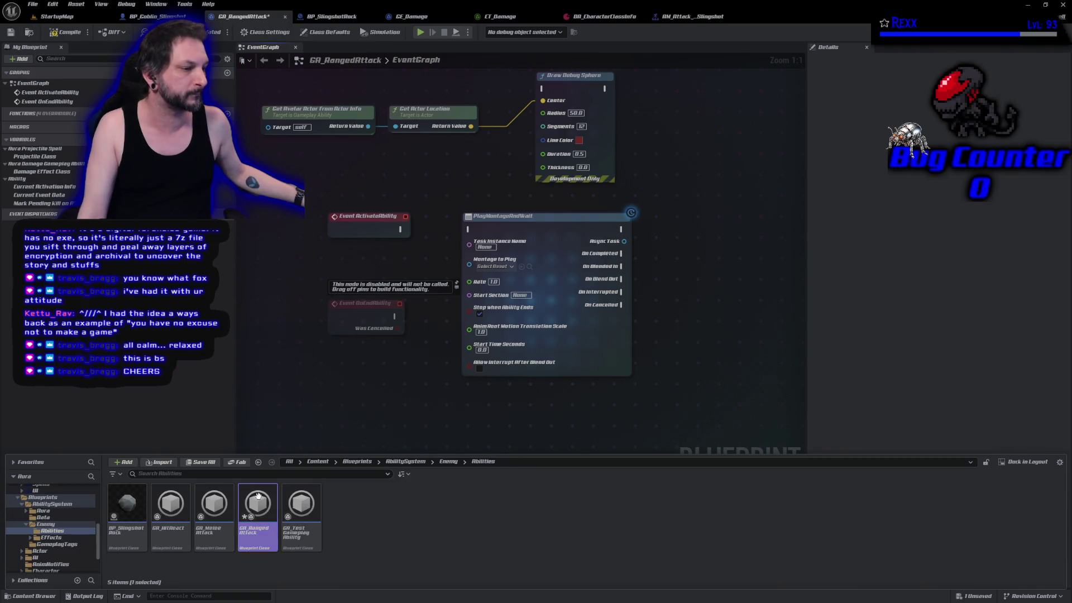
{"action": "double_click", "coordinate": [215, 513]}
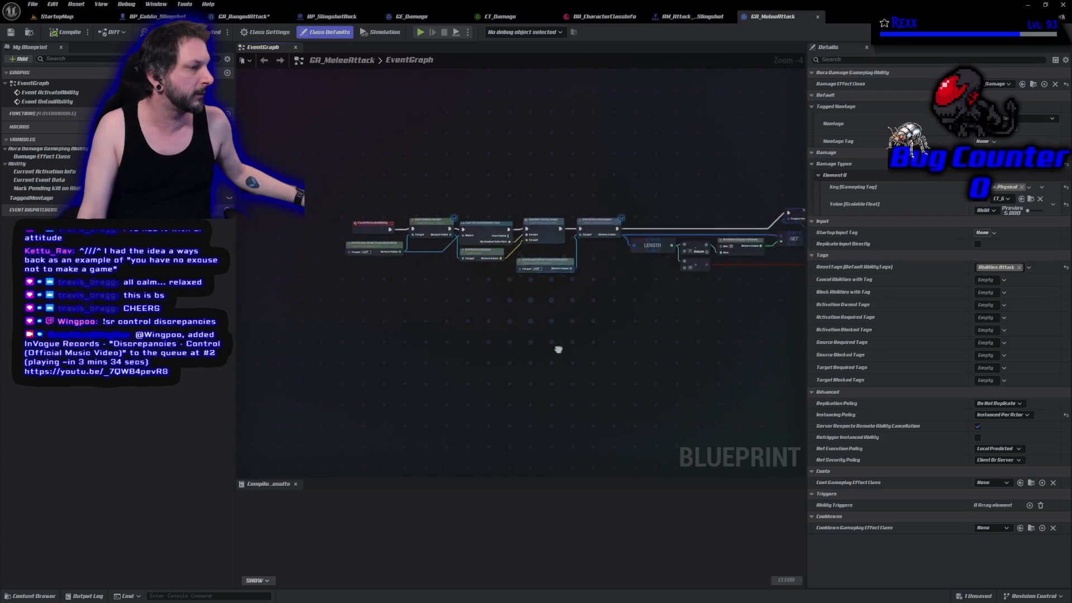
{"action": "mouse_move", "coordinate": [361, 372]}
{"action": "left_mouse_down"}
{"action": "mouse_move", "coordinate": [291, 366]}
{"action": "mouse_move", "coordinate": [358, 352]}
{"action": "left_mouse_up"}
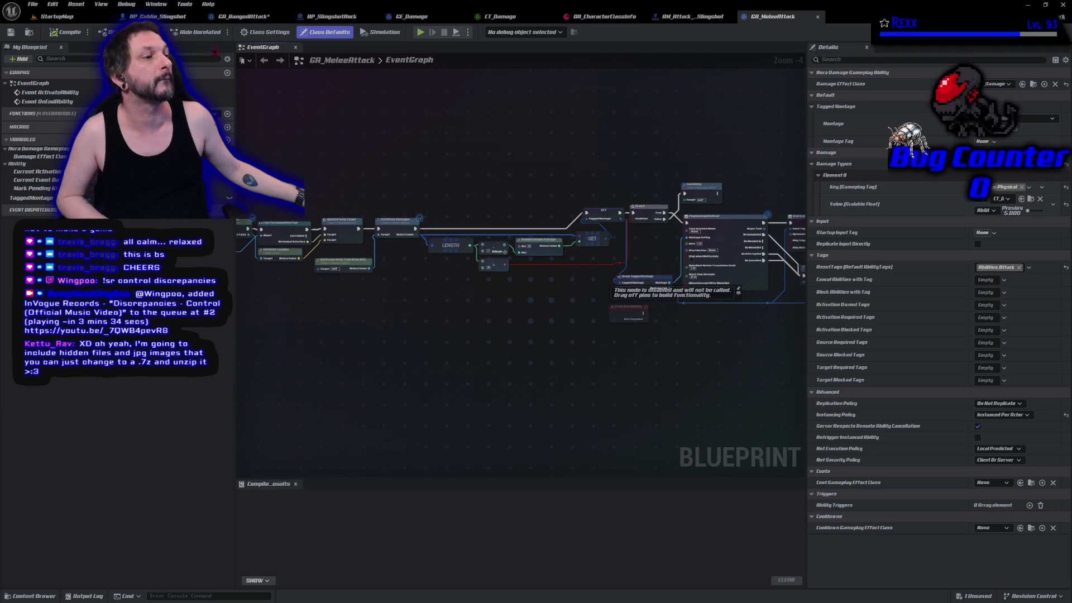
Step: Copy GA_MeleeAttack's Get Combat Target through Update Facing Target nodes, then return to GA_RangedAttack
{"action": "scroll", "coordinate": [495, 366], "scroll_direction": "up", "scroll_amount": 3}
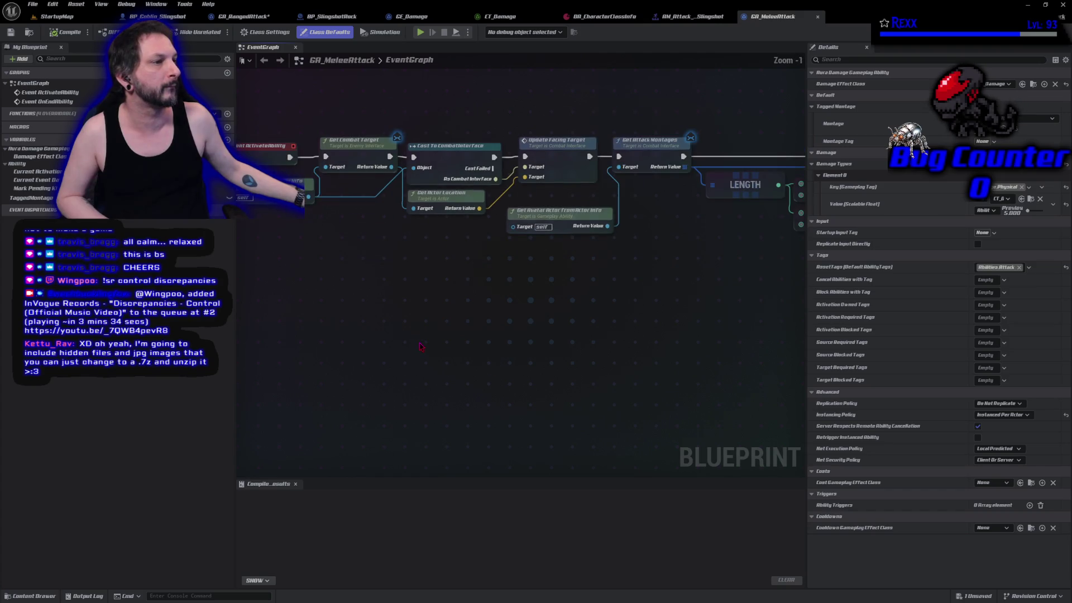
{"action": "mouse_move", "coordinate": [420, 346]}
{"action": "left_mouse_down"}
{"action": "mouse_move", "coordinate": [414, 335]}
{"action": "mouse_move", "coordinate": [449, 368]}
{"action": "left_mouse_up"}
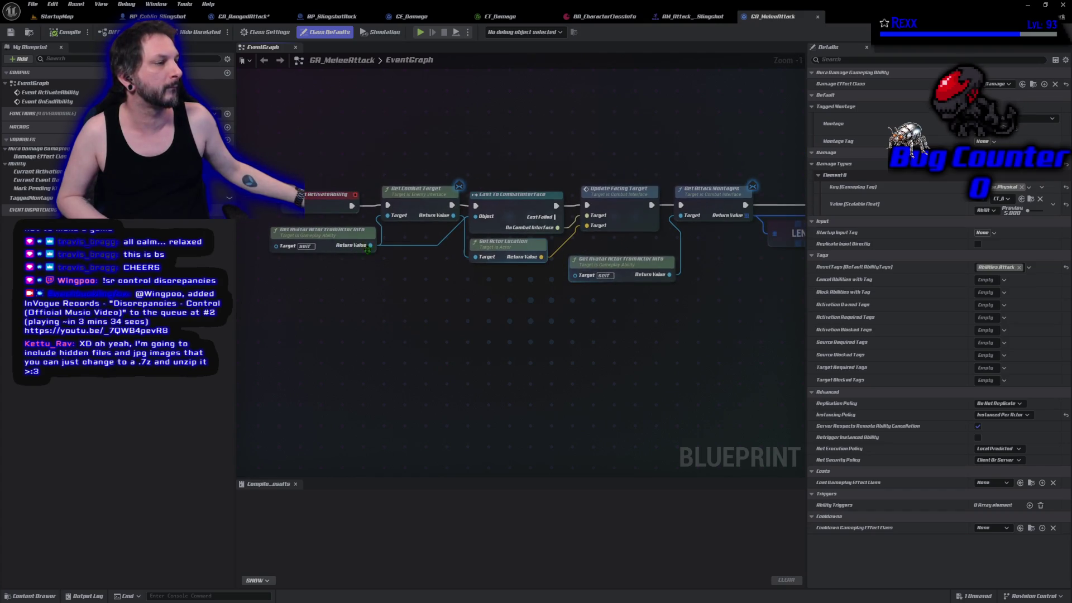
{"action": "mouse_move", "coordinate": [362, 174]}
{"action": "left_mouse_down"}
{"action": "mouse_move", "coordinate": [405, 246]}
{"action": "mouse_move", "coordinate": [545, 300]}
{"action": "mouse_move", "coordinate": [631, 307]}
{"action": "mouse_move", "coordinate": [631, 246]}
{"action": "left_mouse_up"}
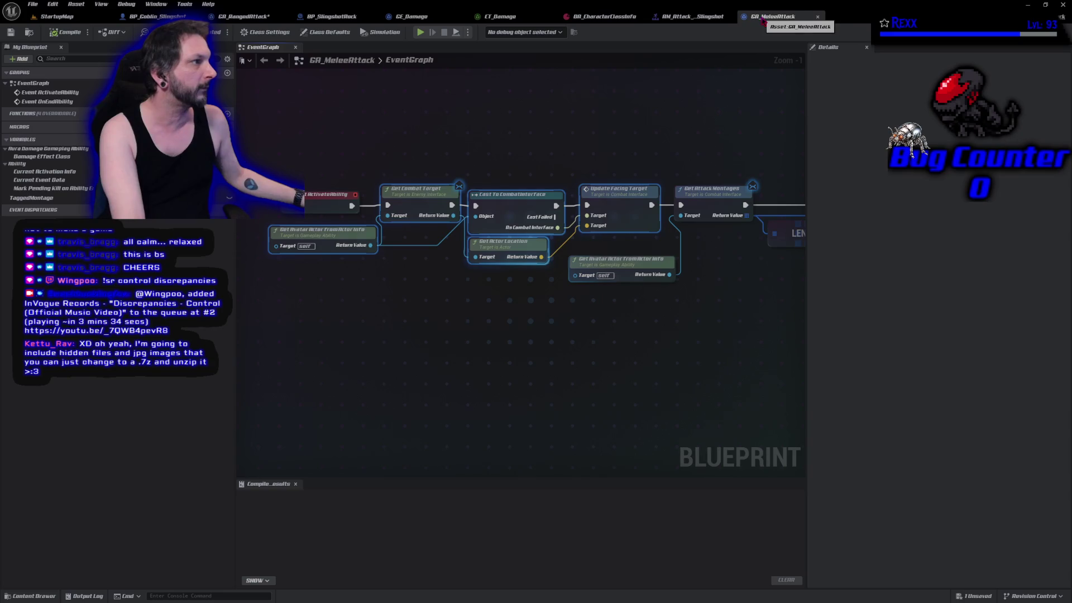
{"action": "mouse_move", "coordinate": [244, 16]}
{"action": "left_mouse_down"}
{"action": "mouse_move", "coordinate": [598, 44]}
{"action": "mouse_move", "coordinate": [706, 42]}
{"action": "mouse_move", "coordinate": [774, 17]}
{"action": "left_mouse_up"}
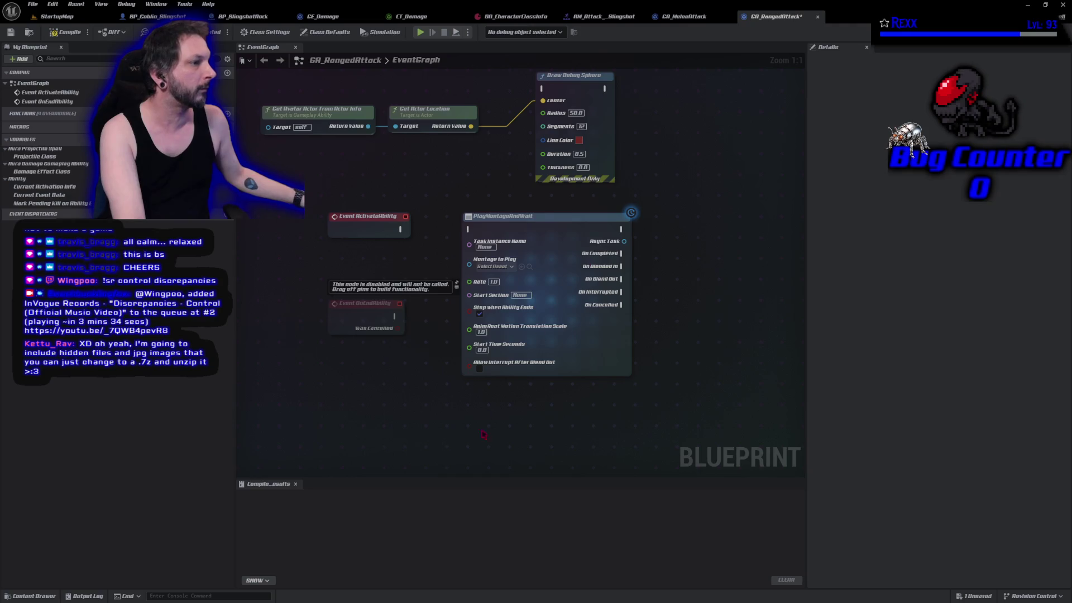
Step: Paste the targeting nodes into GA_RangedAttack and place them beside Event ActivateAbility
{"action": "key", "text": "ctrl+v"}
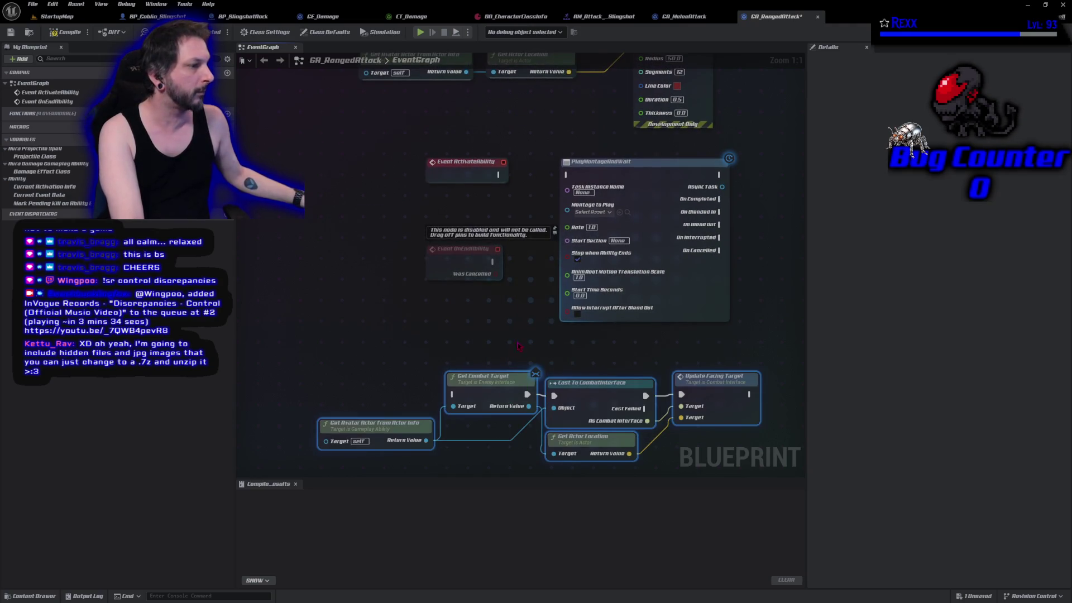
{"action": "mouse_move", "coordinate": [641, 184]}
{"action": "left_mouse_down"}
{"action": "mouse_move", "coordinate": [654, 218]}
{"action": "mouse_move", "coordinate": [629, 385]}
{"action": "mouse_move", "coordinate": [370, 284]}
{"action": "mouse_move", "coordinate": [319, 205]}
{"action": "left_mouse_up"}
{"action": "mouse_move", "coordinate": [402, 387]}
{"action": "left_mouse_down"}
{"action": "mouse_move", "coordinate": [642, 461]}
{"action": "mouse_move", "coordinate": [762, 460]}
{"action": "left_mouse_up"}
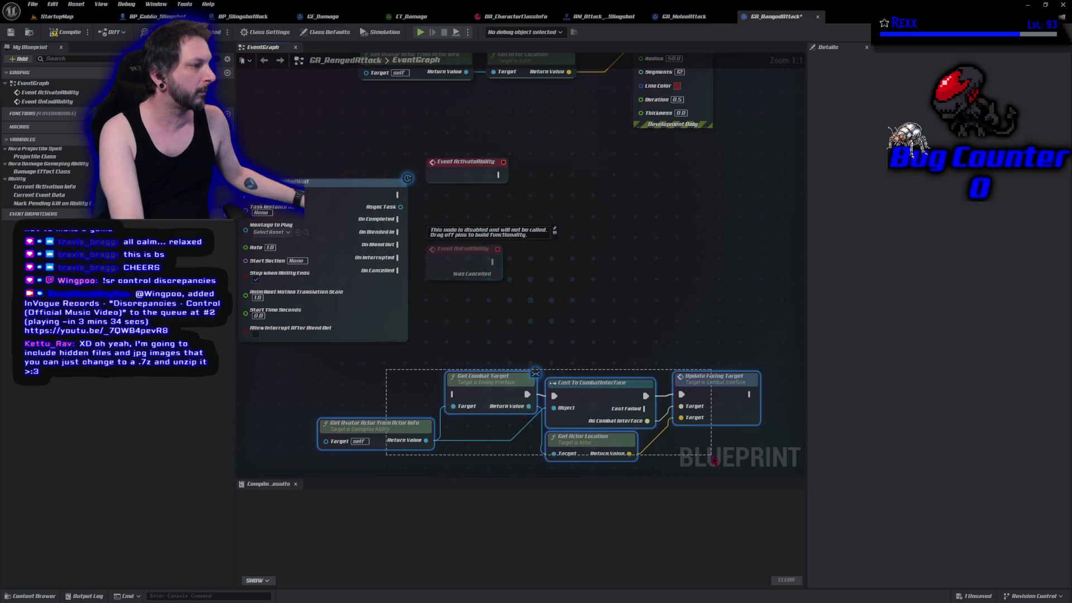
{"action": "mouse_move", "coordinate": [503, 374]}
{"action": "left_mouse_down"}
{"action": "mouse_move", "coordinate": [602, 226]}
{"action": "mouse_move", "coordinate": [598, 170]}
{"action": "mouse_move", "coordinate": [507, 179]}
{"action": "left_mouse_up"}
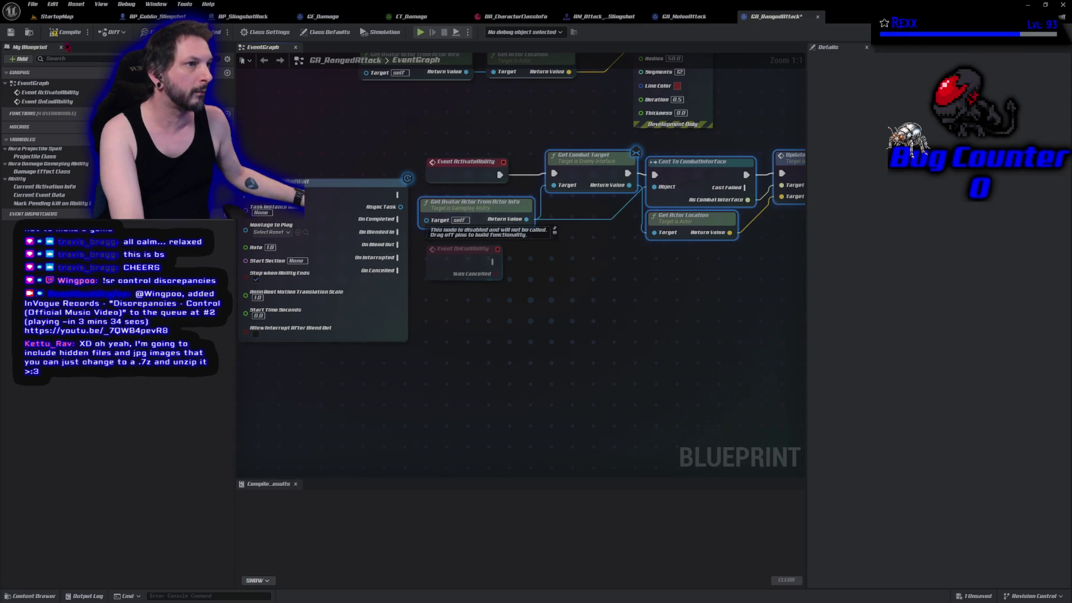
Step: Compile and save GA_RangedAttack, then pick up the PlayMontageAndWait node to reposition it
{"action": "key", "text": "F7"}
{"action": "key", "text": "ctrl+s"}
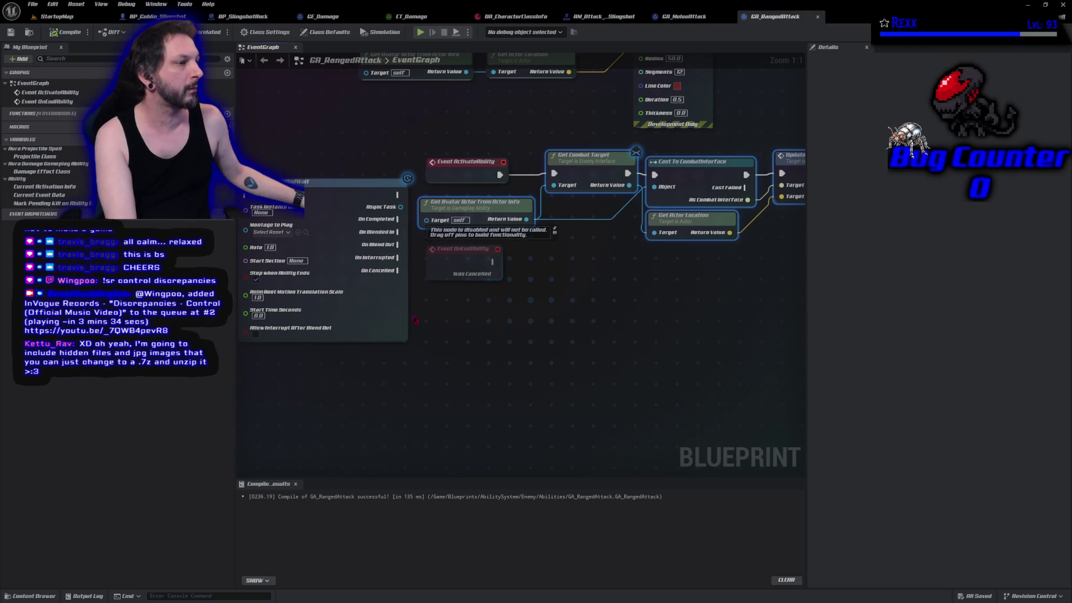
{"action": "mouse_move", "coordinate": [317, 192]}
{"action": "left_mouse_down"}
{"action": "mouse_move", "coordinate": [552, 338]}
{"action": "mouse_move", "coordinate": [661, 322]}
{"action": "left_mouse_up"}
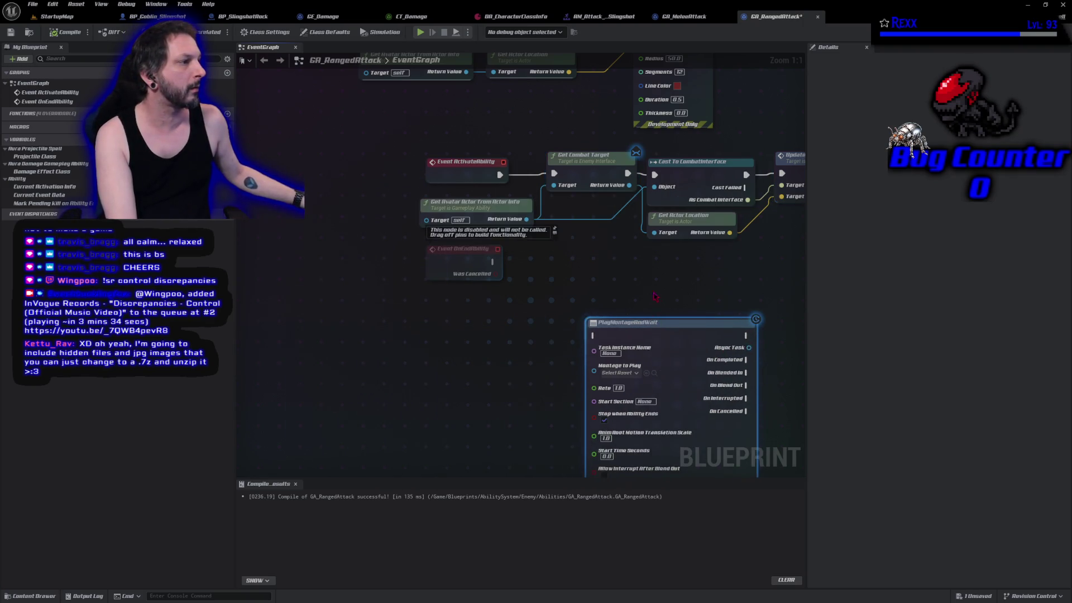
Step: Place PlayMontageAndWait above the targeting chain and review the GA_RangedAttack node layout
{"action": "mouse_move", "coordinate": [486, 375]}
{"action": "left_mouse_down"}
{"action": "mouse_move", "coordinate": [608, 68]}
{"action": "mouse_move", "coordinate": [648, 300]}
{"action": "left_mouse_up"}
{"action": "mouse_move", "coordinate": [404, 176]}
{"action": "left_mouse_down"}
{"action": "mouse_move", "coordinate": [400, 22]}
{"action": "mouse_move", "coordinate": [411, 17]}
{"action": "left_mouse_up"}
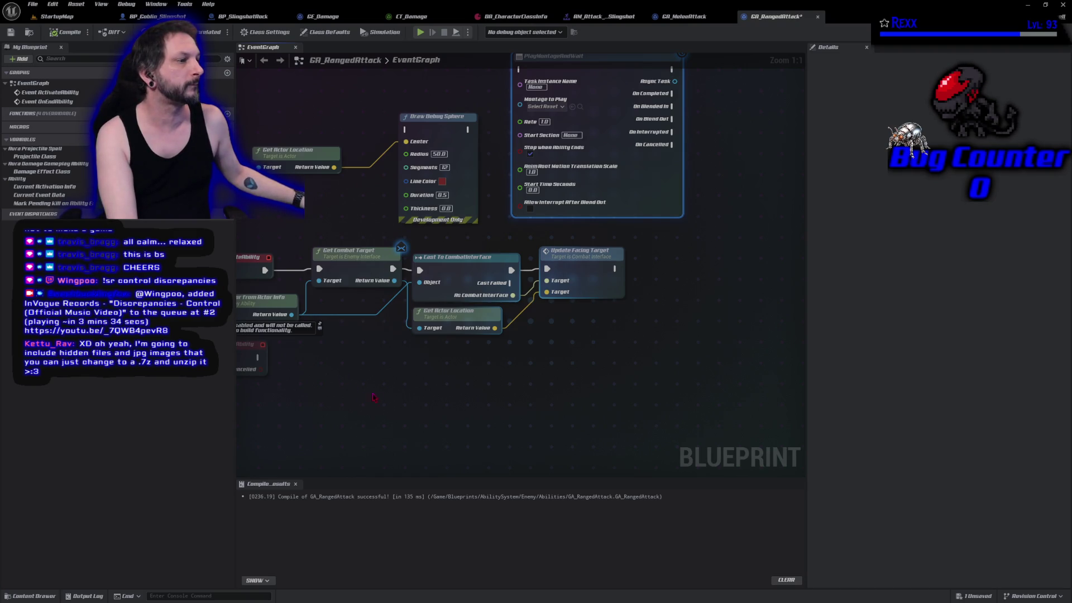
{"action": "left_click_drag", "start_coordinate": [248, 145], "coordinate": [356, 128]}
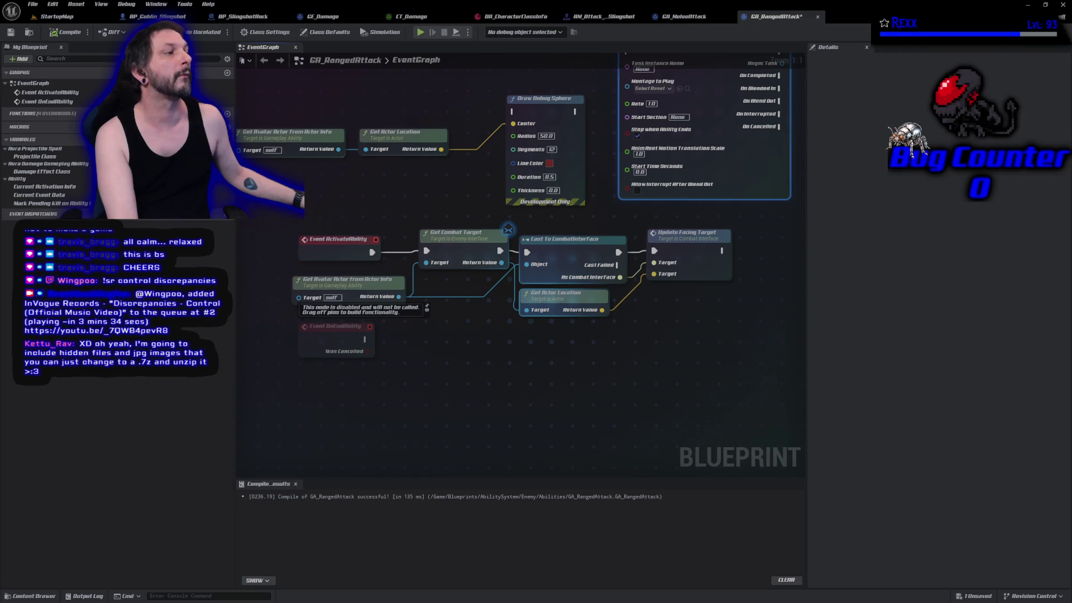
{"action": "left_click_drag", "start_coordinate": [631, 348], "coordinate": [563, 369]}
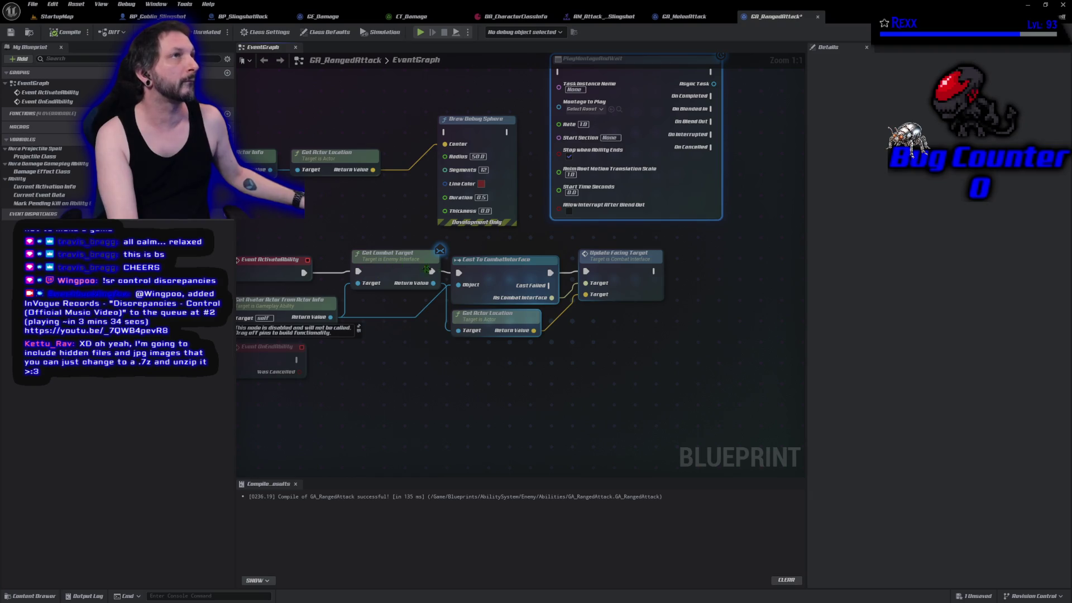
{"action": "left_click", "coordinate": [494, 276]}
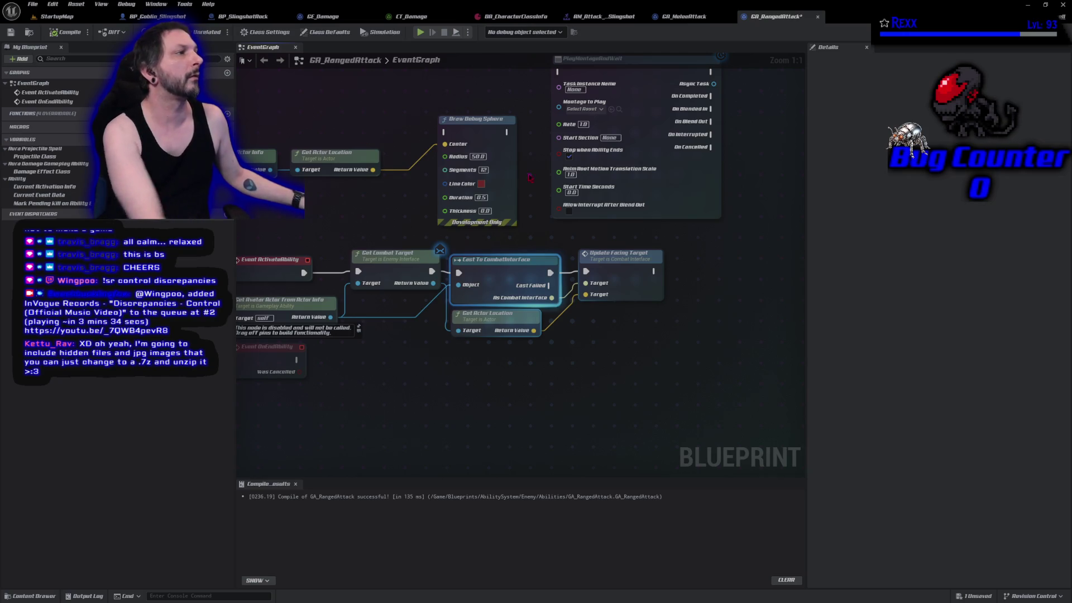
{"action": "left_click", "coordinate": [684, 16]}
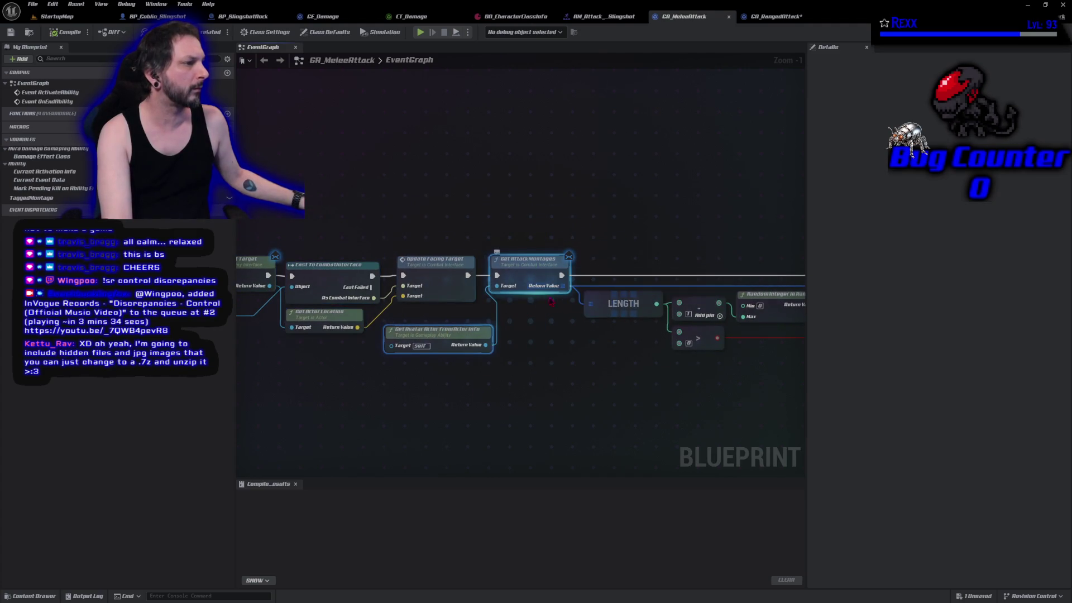
Step: Look over GA_MeleeAttack's montage, gameplay event, damage and Get Attack Montages sections
{"action": "mouse_move", "coordinate": [604, 380]}
{"action": "left_mouse_down"}
{"action": "mouse_move", "coordinate": [275, 368]}
{"action": "mouse_move", "coordinate": [488, 376]}
{"action": "mouse_move", "coordinate": [543, 366]}
{"action": "mouse_move", "coordinate": [159, 364]}
{"action": "left_mouse_up"}
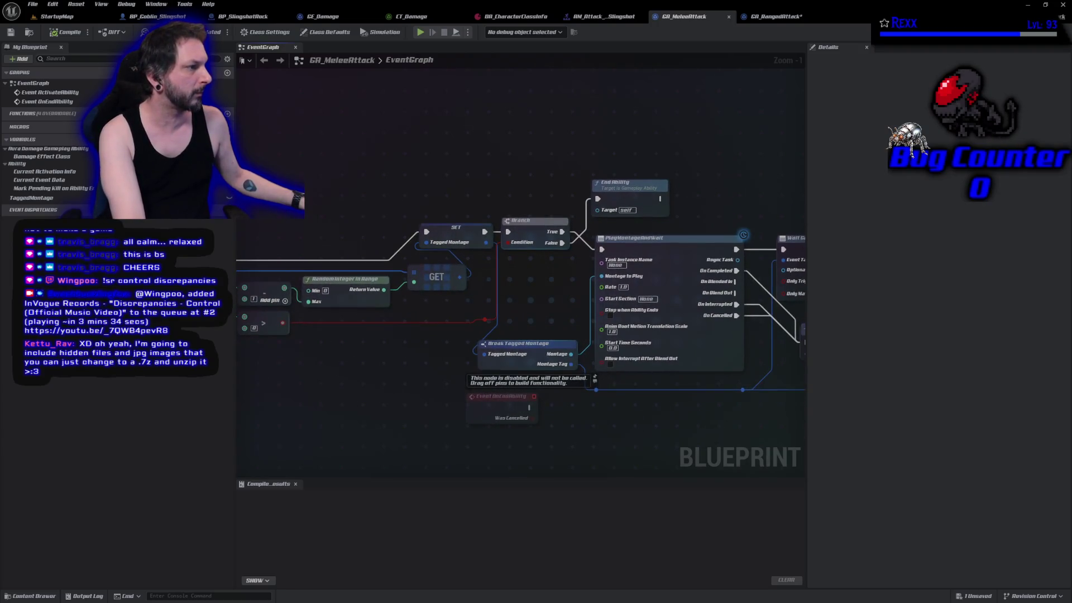
{"action": "mouse_move", "coordinate": [502, 363]}
{"action": "left_mouse_down"}
{"action": "mouse_move", "coordinate": [241, 349]}
{"action": "mouse_move", "coordinate": [325, 322]}
{"action": "left_mouse_up"}
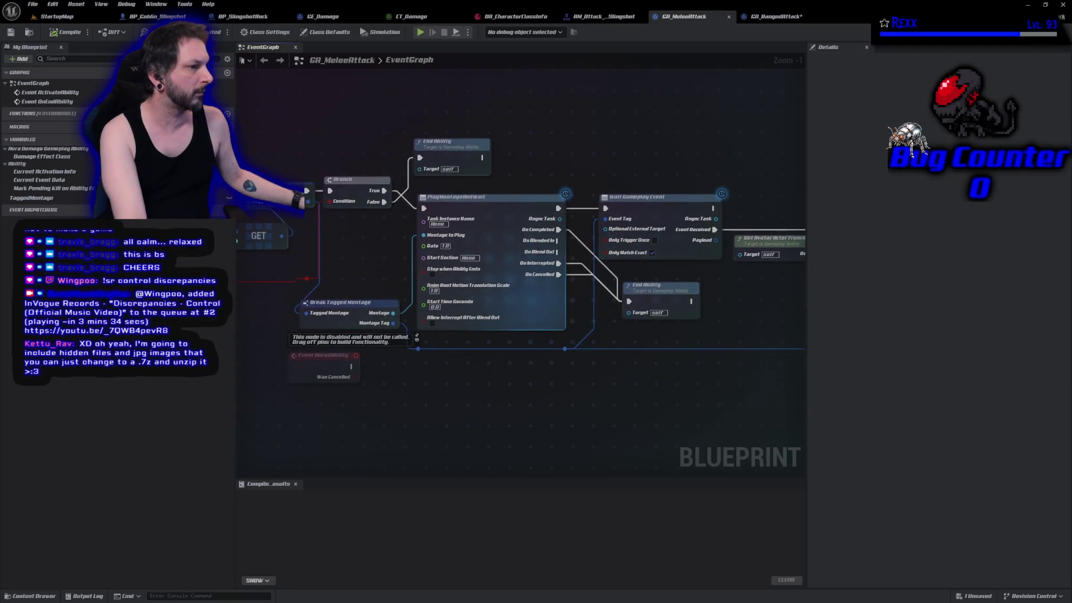
{"action": "left_click_drag", "start_coordinate": [642, 363], "coordinate": [313, 279]}
{"action": "mouse_move", "coordinate": [597, 201]}
{"action": "left_mouse_down"}
{"action": "mouse_move", "coordinate": [359, 311]}
{"action": "mouse_move", "coordinate": [529, 342]}
{"action": "mouse_move", "coordinate": [507, 330]}
{"action": "left_mouse_up"}
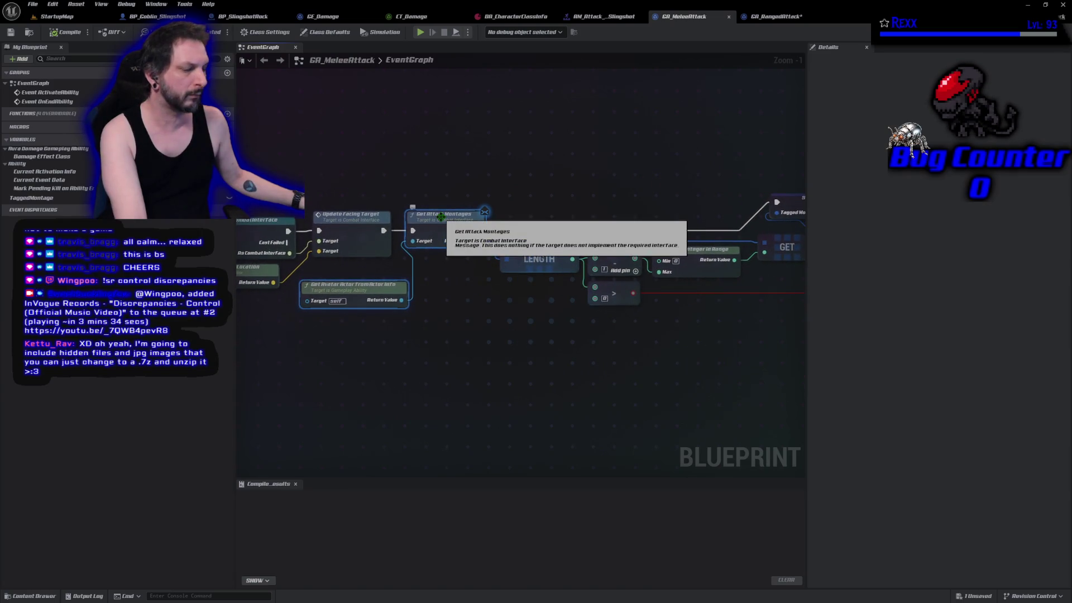
{"action": "left_click", "coordinate": [776, 16]}
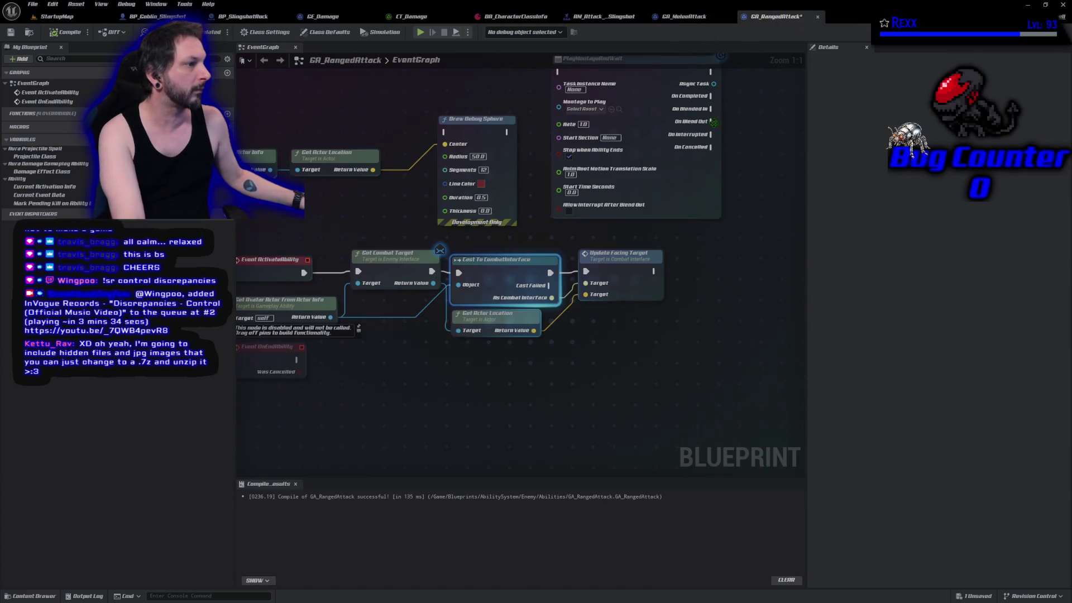
Step: Paste Get Attack Montages and Get Avatar Actor after Update Facing Target, deleting Cast To CombatInterface
{"action": "left_click", "coordinate": [649, 349]}
{"action": "key", "text": "ctrl+v"}
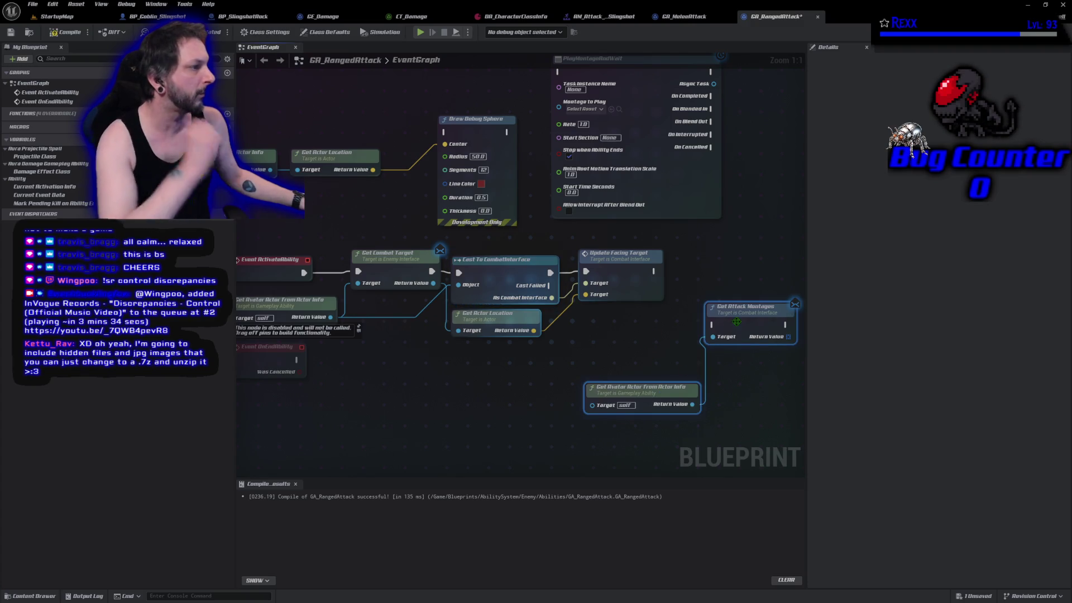
{"action": "mouse_move", "coordinate": [737, 318]}
{"action": "left_mouse_down"}
{"action": "mouse_move", "coordinate": [717, 264]}
{"action": "mouse_move", "coordinate": [678, 272]}
{"action": "mouse_move", "coordinate": [693, 271]}
{"action": "left_mouse_up"}
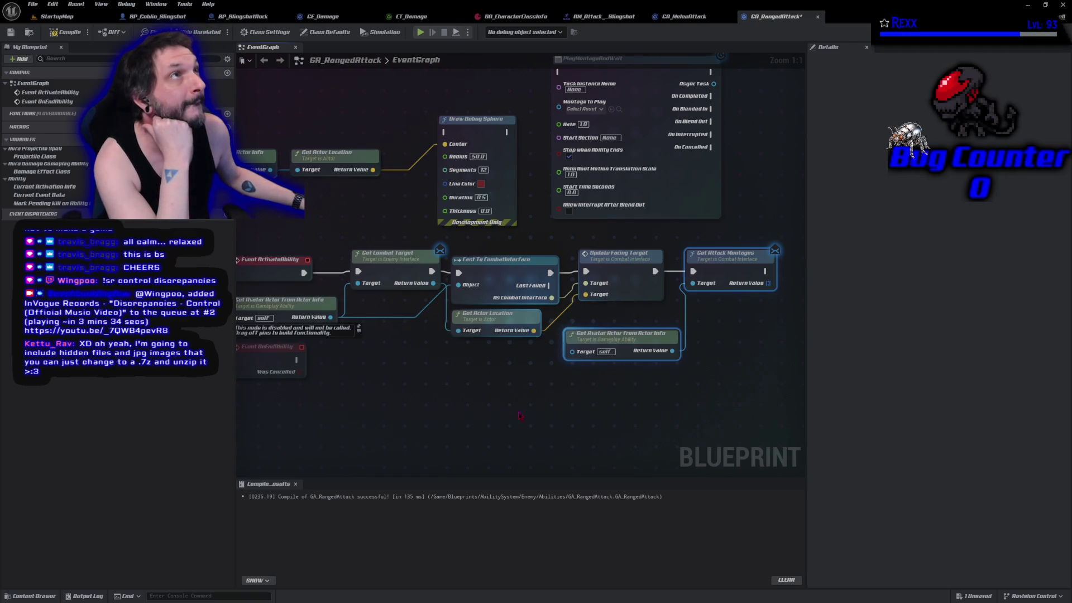
{"action": "left_click", "coordinate": [487, 268]}
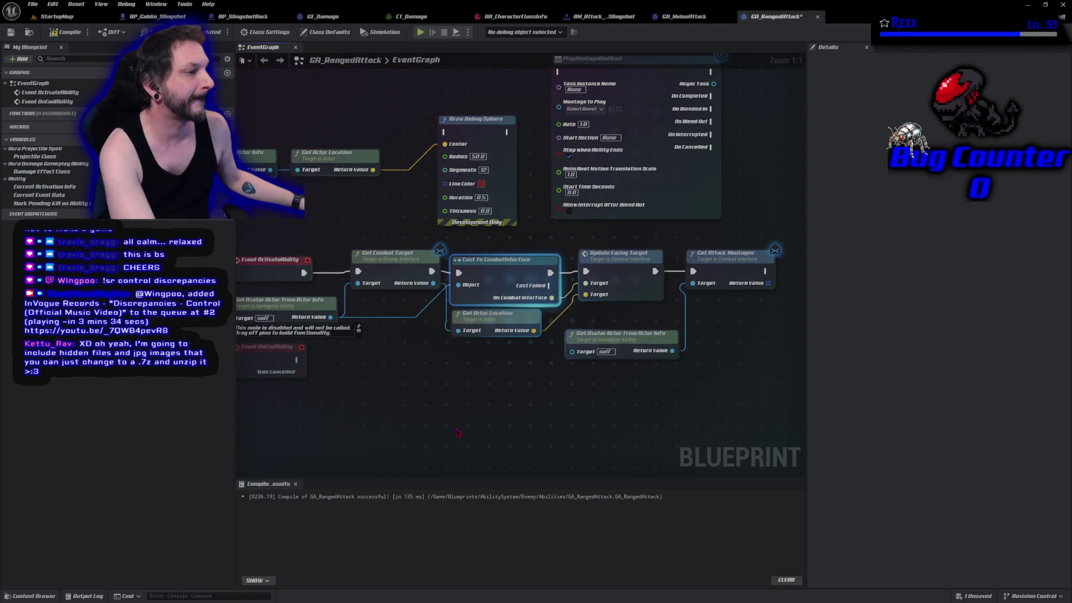
{"action": "key", "text": "Delete"}
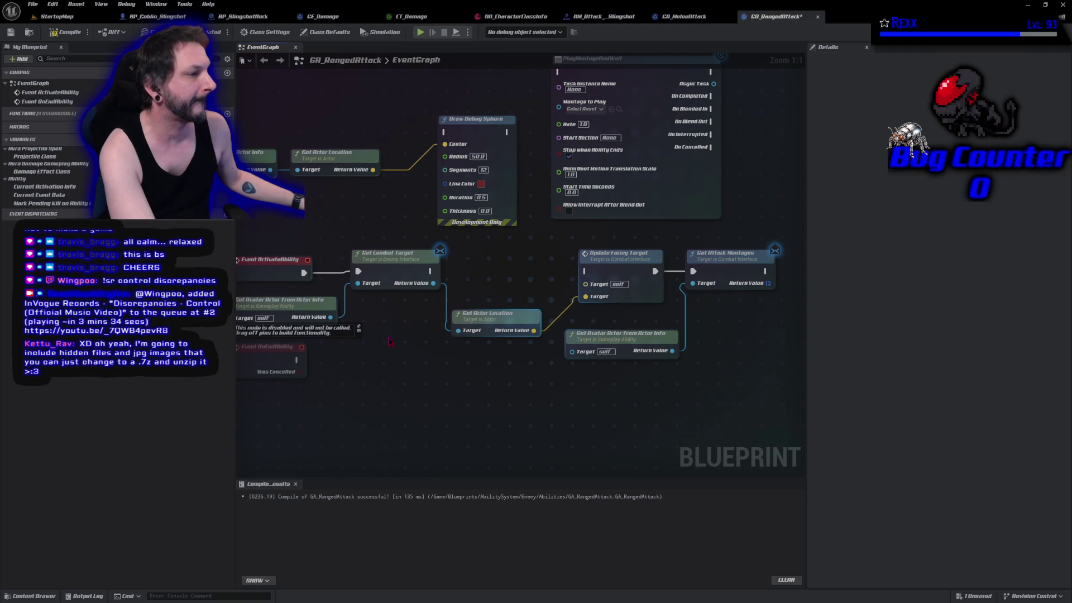
Step: Add a new Update Facing Target fed by Get Actor Location, remove the duplicate, and wire it after Get Combat Target
{"action": "mouse_move", "coordinate": [331, 317]}
{"action": "left_mouse_down"}
{"action": "mouse_move", "coordinate": [593, 288]}
{"action": "mouse_move", "coordinate": [471, 277]}
{"action": "left_mouse_up"}
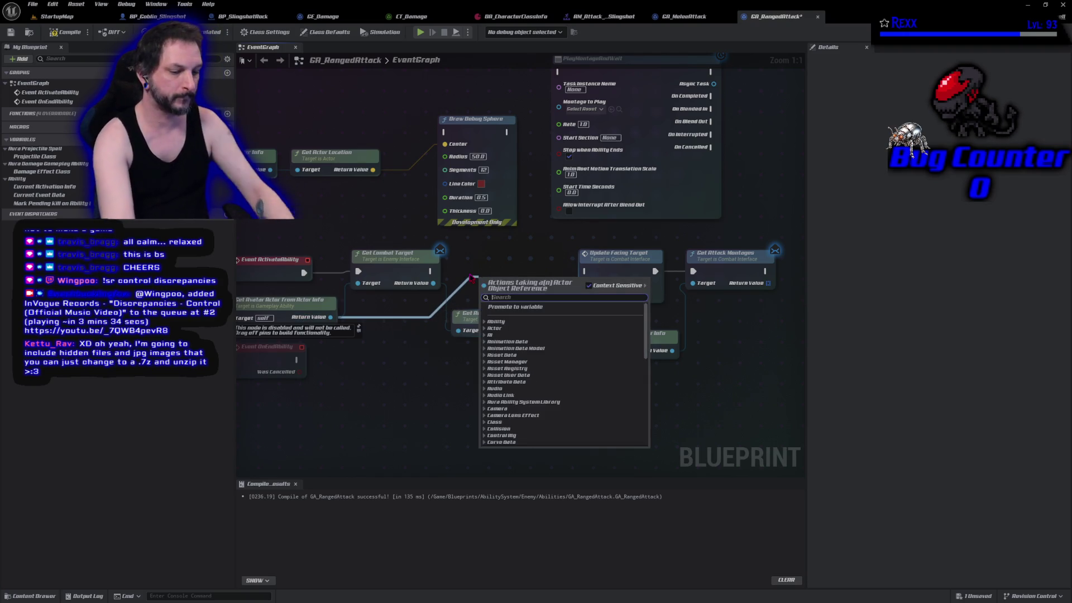
{"action": "type", "text": "update"}
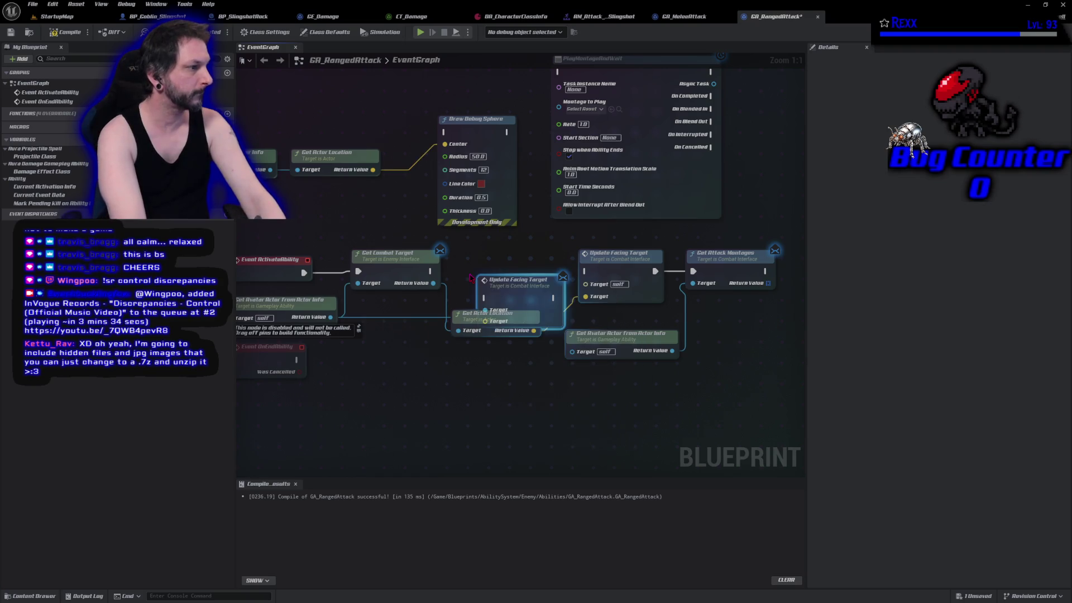
{"action": "key", "text": "Return"}
{"action": "left_click_drag", "start_coordinate": [506, 297], "coordinate": [498, 276]}
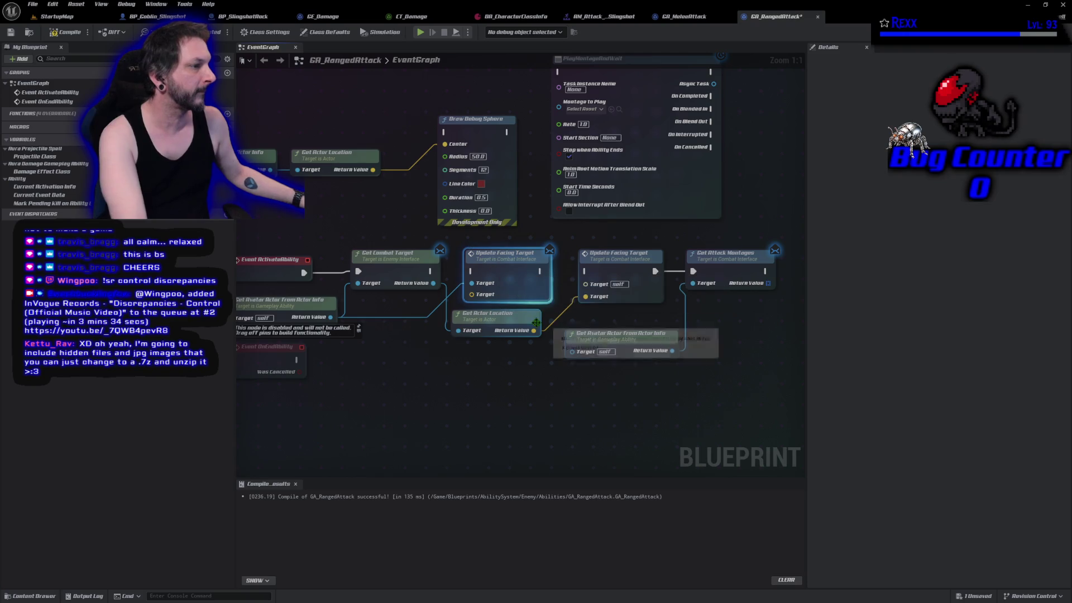
{"action": "left_click_drag", "start_coordinate": [533, 330], "coordinate": [471, 294]}
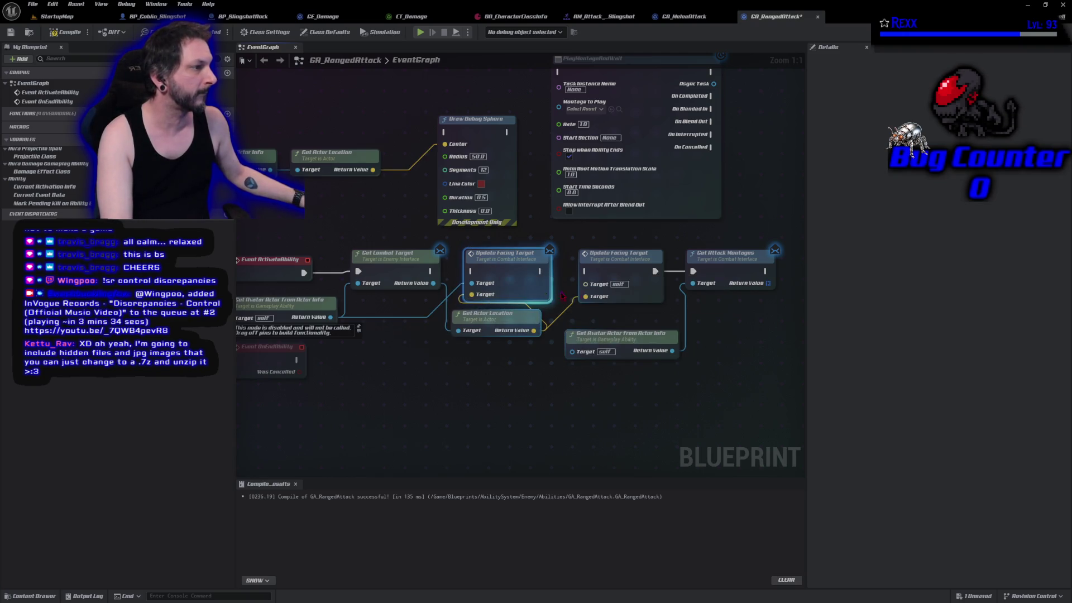
{"action": "left_click", "coordinate": [624, 272]}
{"action": "key", "text": "Delete"}
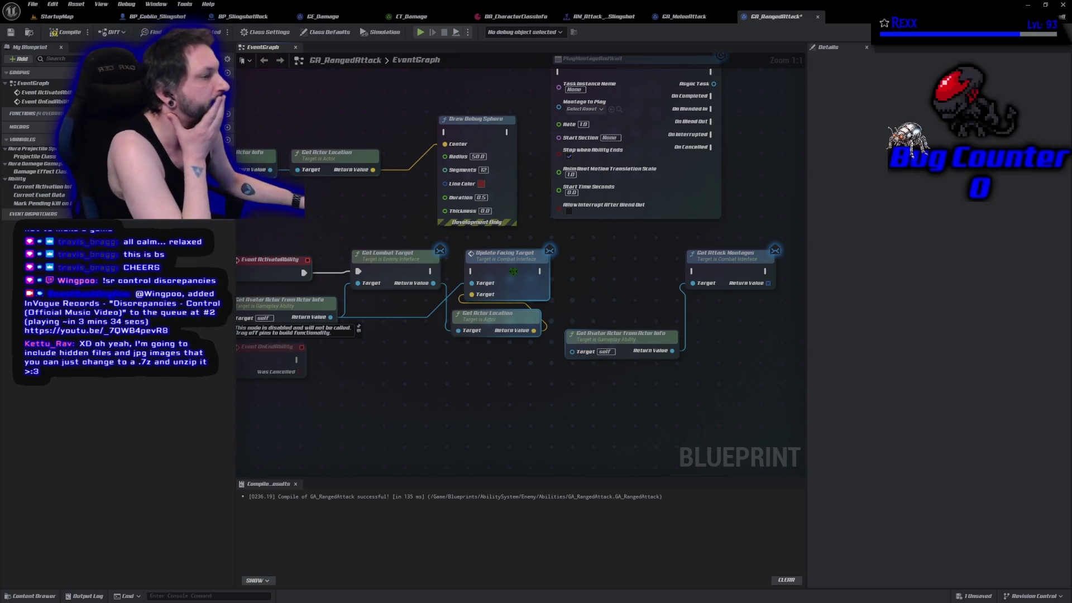
{"action": "left_click_drag", "start_coordinate": [431, 272], "coordinate": [693, 271]}
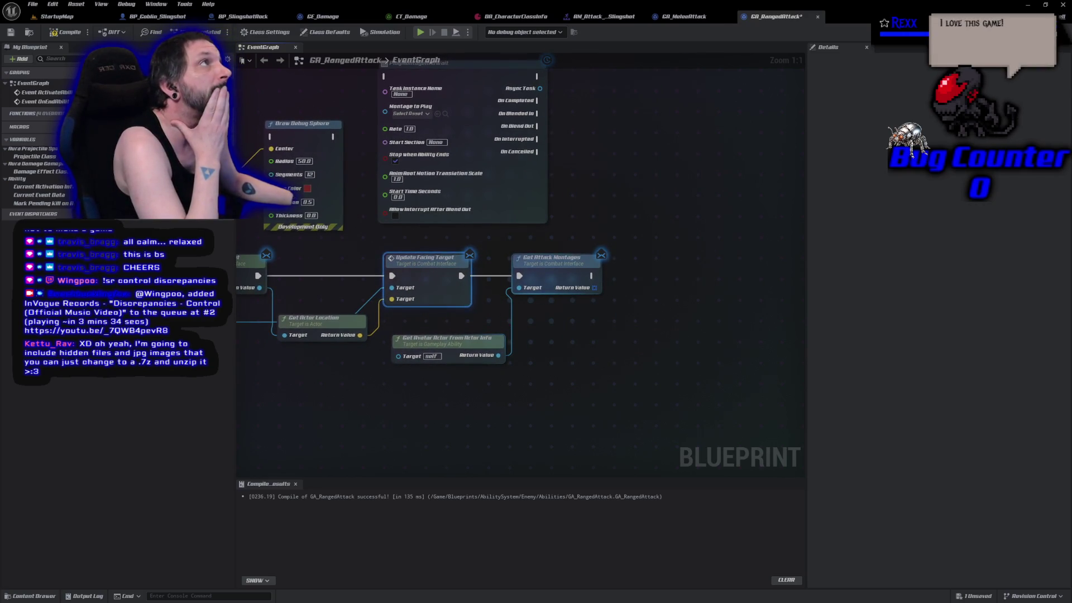
{"action": "left_click_drag", "start_coordinate": [605, 342], "coordinate": [424, 326]}
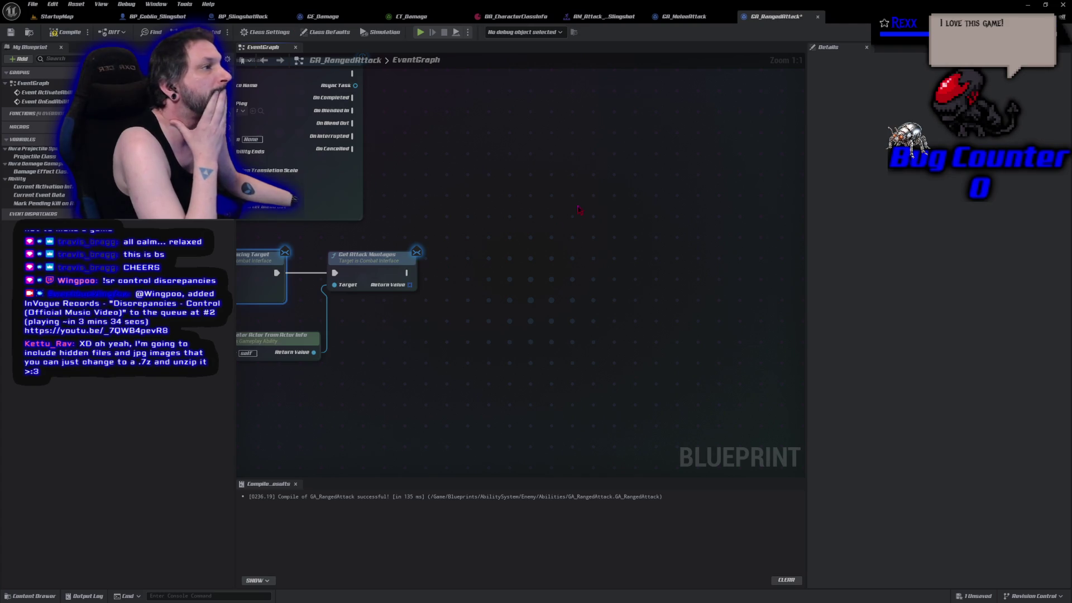
{"action": "left_click", "coordinate": [684, 16]}
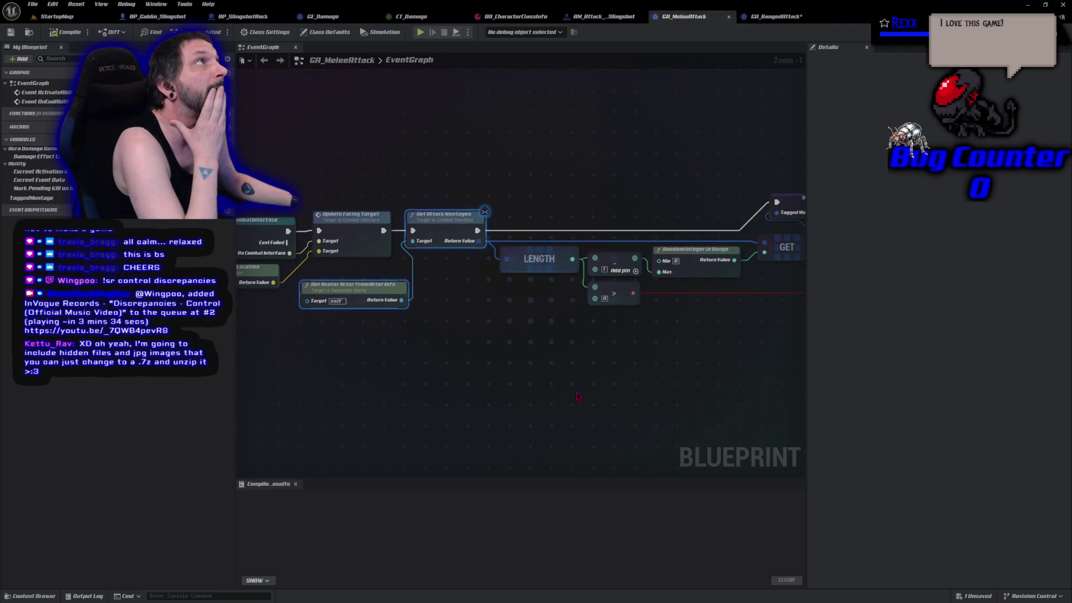
Step: Review the Set, Branch and Break Tagged Montage nodes and check the C++ function in Rider
{"action": "mouse_move", "coordinate": [678, 396]}
{"action": "left_mouse_down"}
{"action": "mouse_move", "coordinate": [383, 392]}
{"action": "mouse_move", "coordinate": [532, 380]}
{"action": "left_mouse_up"}
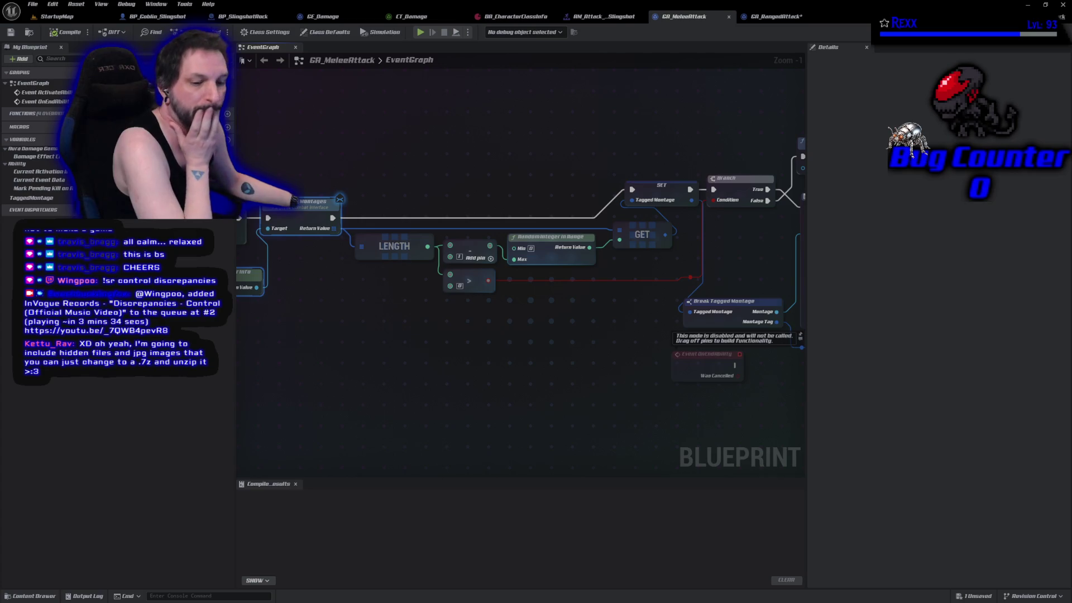
{"action": "key", "text": "alt+Tab"}
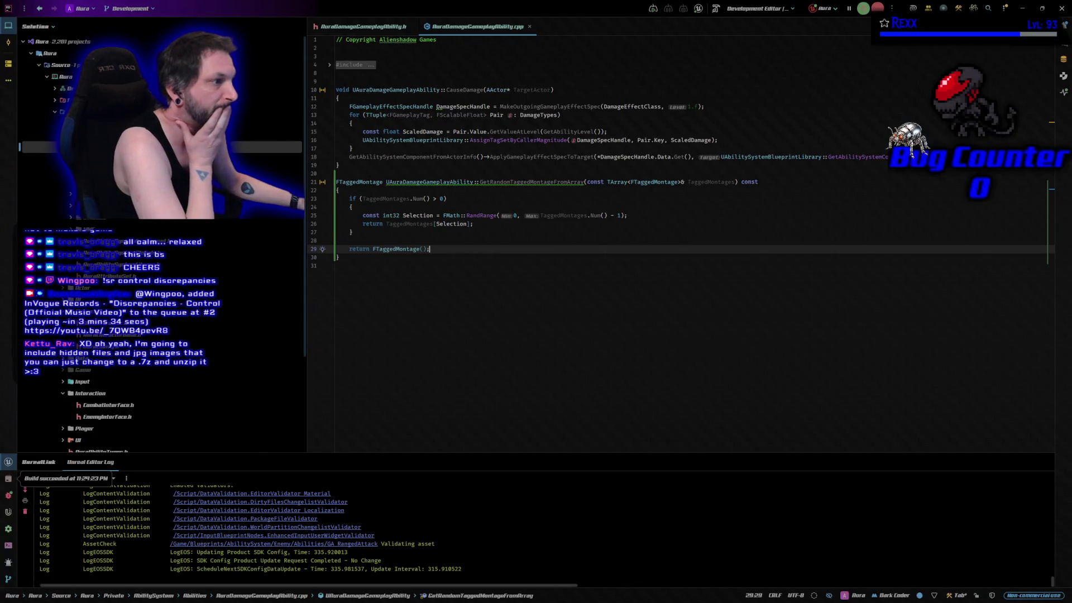
{"action": "key", "text": "alt+Tab"}
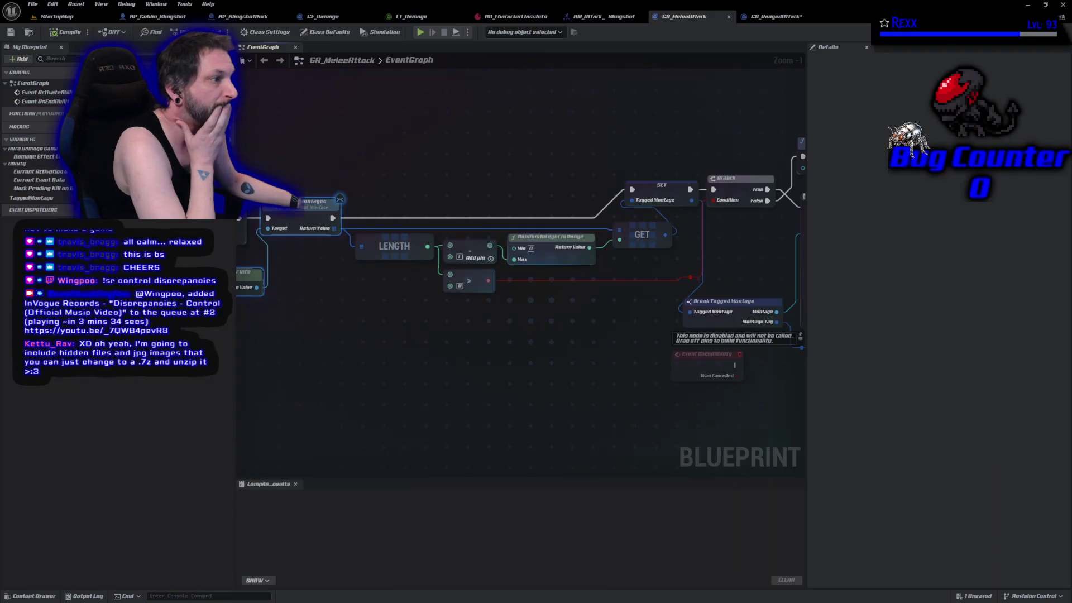
{"action": "right_click", "coordinate": [437, 155]}
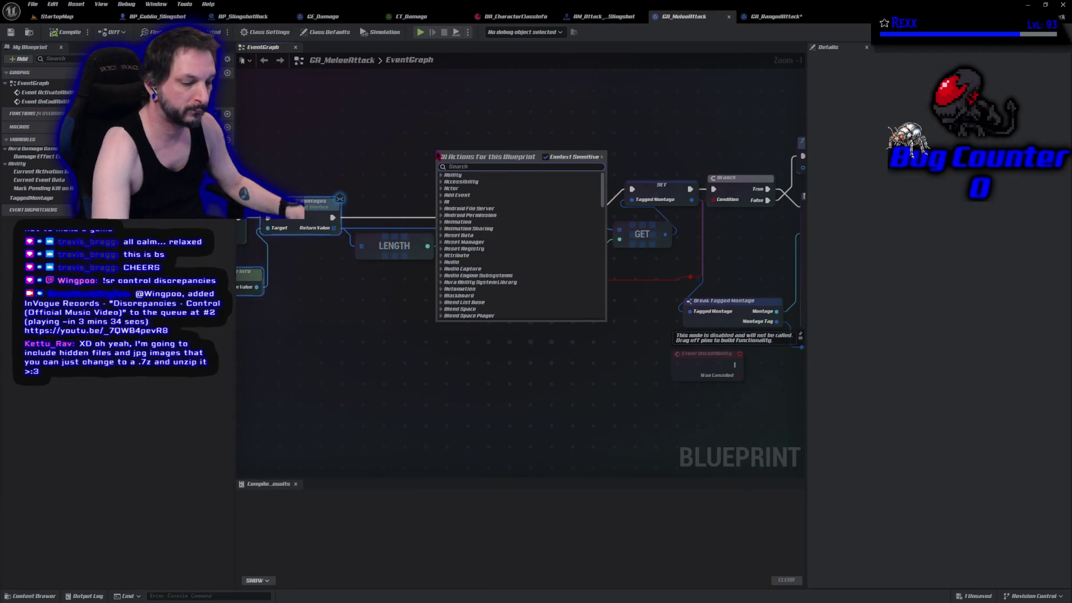
Step: Search 'get rand' to add Get Random Tagged Montage From Array and place it above Length
{"action": "type", "text": "get rt"}
{"action": "key", "text": "BackSpace"}
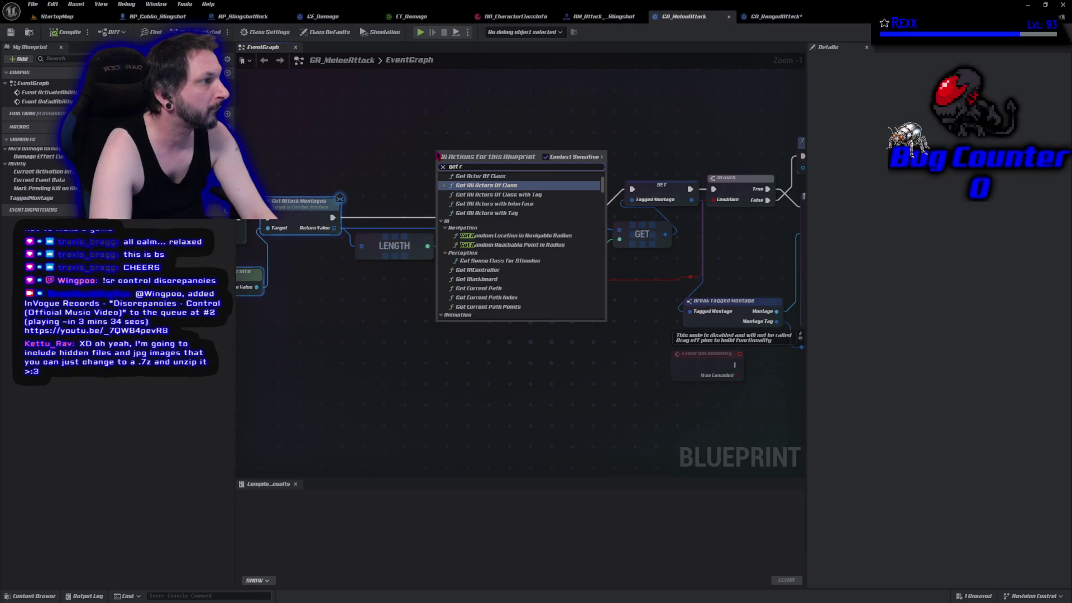
{"action": "type", "text": "and"}
{"action": "key", "text": "Return"}
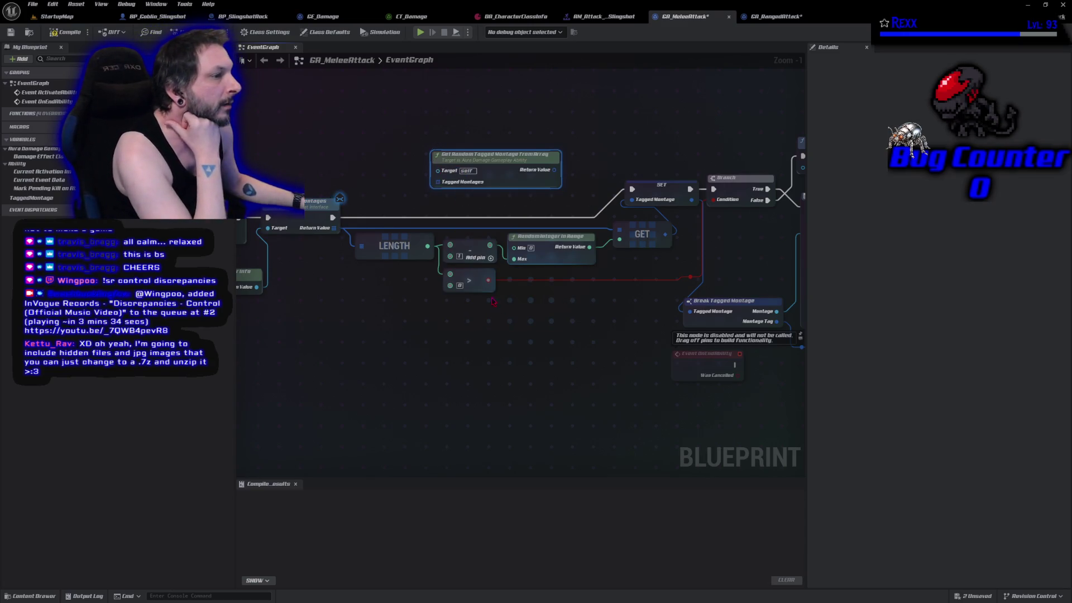
{"action": "left_click_drag", "start_coordinate": [485, 161], "coordinate": [433, 179]}
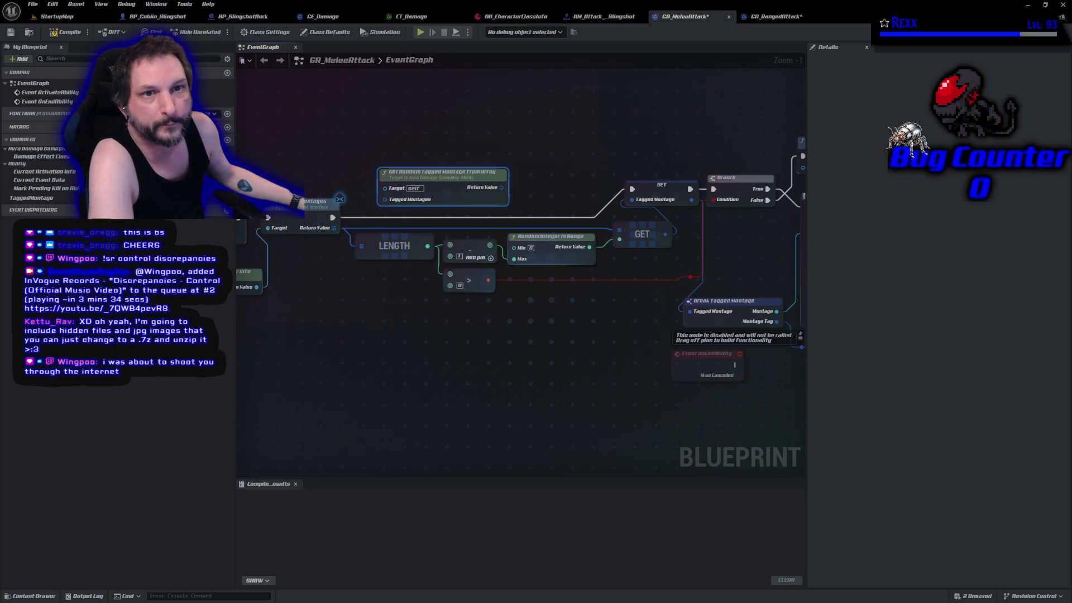
{"action": "key", "text": "super+1"}
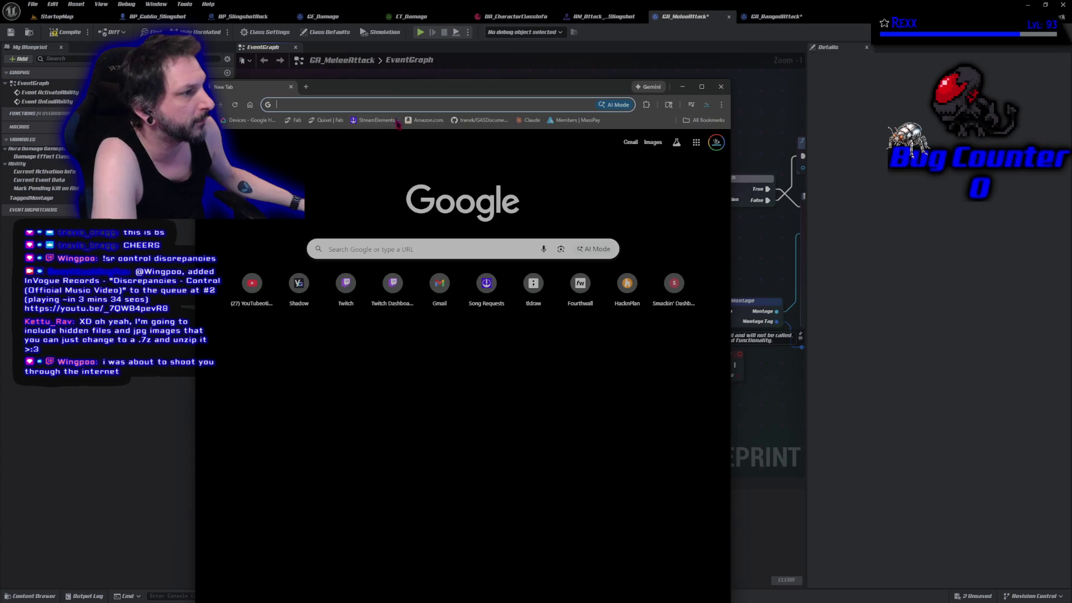
Step: Search Google for 'hackthissite', browse the HackThisSite homepage and follow a challenge link
{"action": "type", "text": "h"}
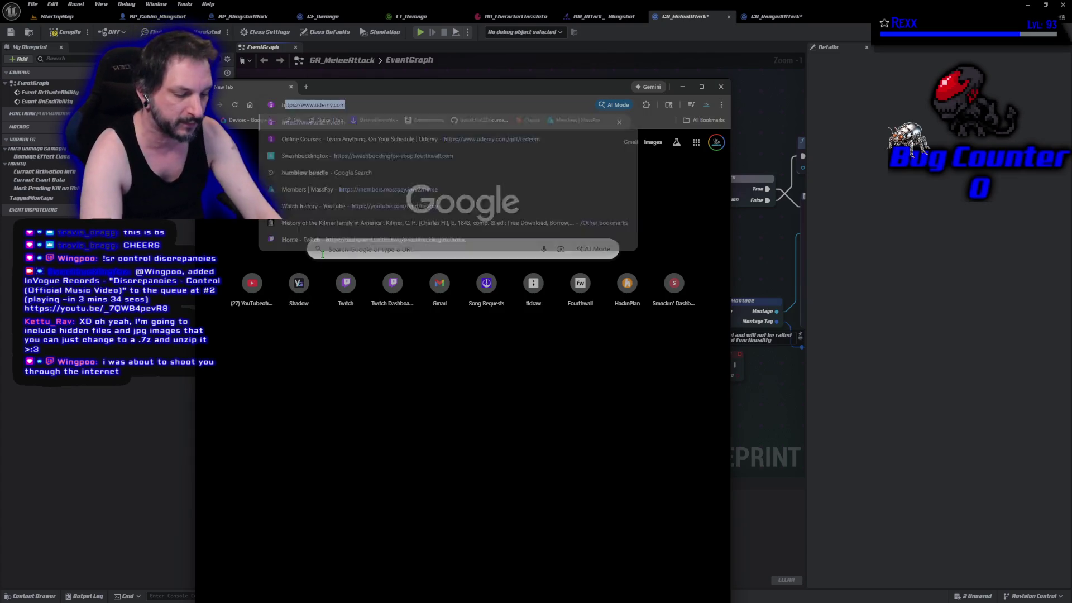
{"action": "type", "text": "ackthissite"}
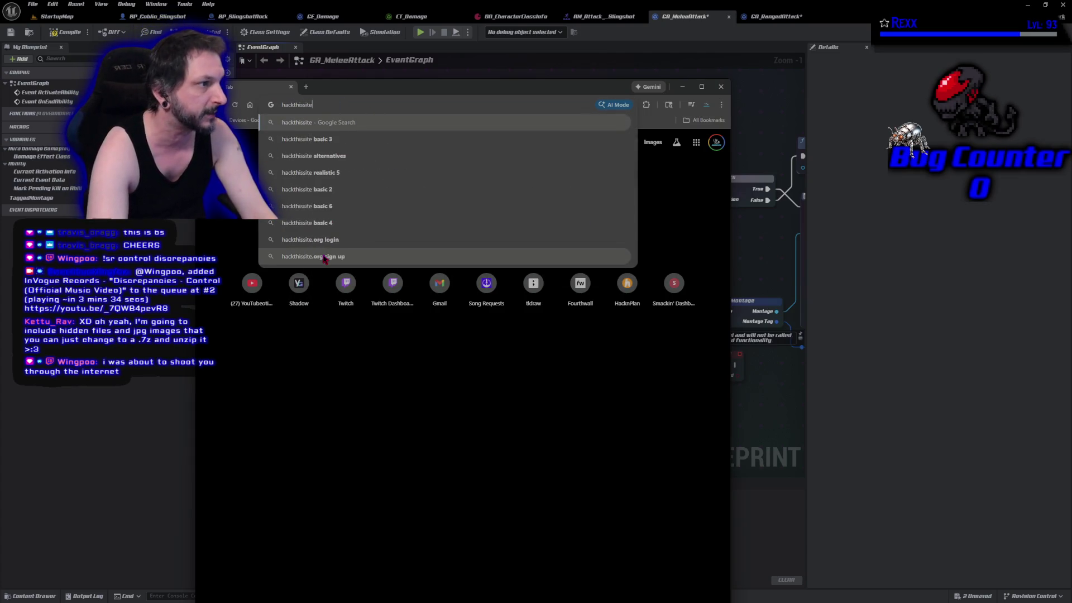
{"action": "key", "text": "Return"}
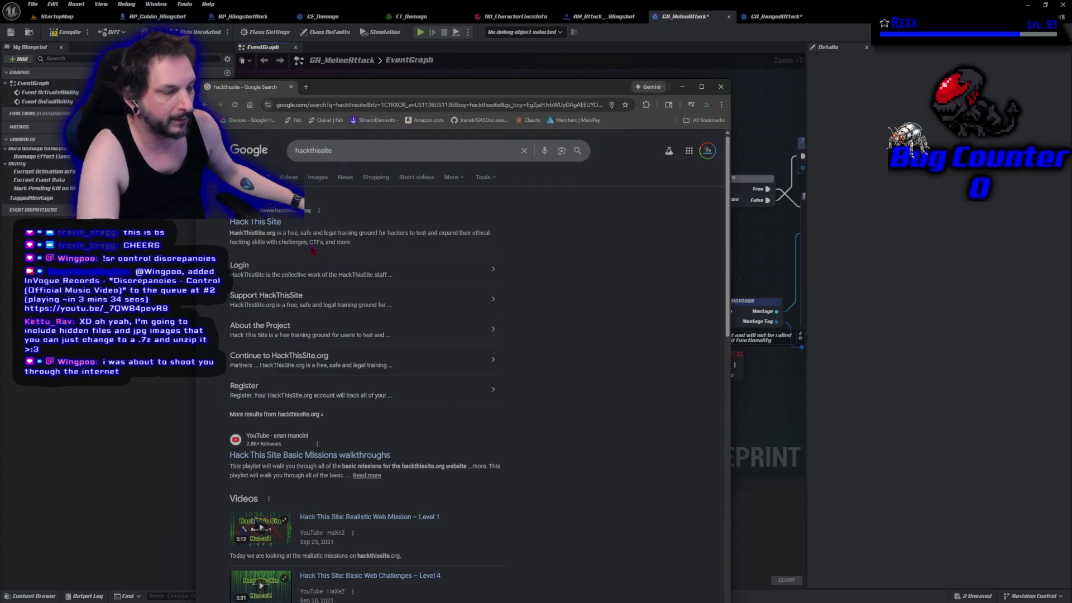
{"action": "left_click", "coordinate": [273, 223]}
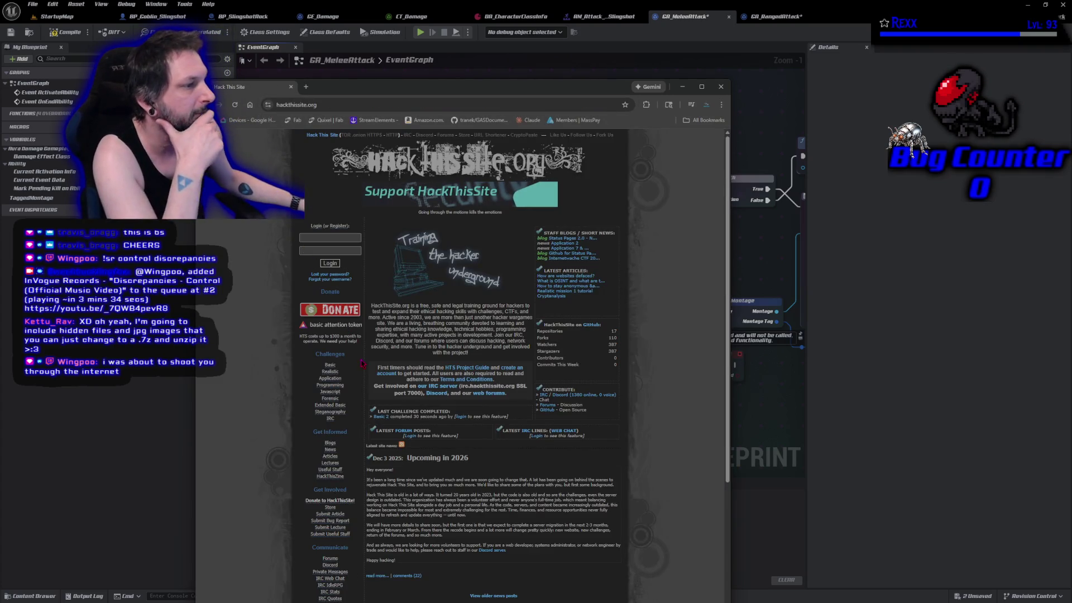
{"action": "scroll", "coordinate": [492, 478], "scroll_direction": "down", "scroll_amount": 5}
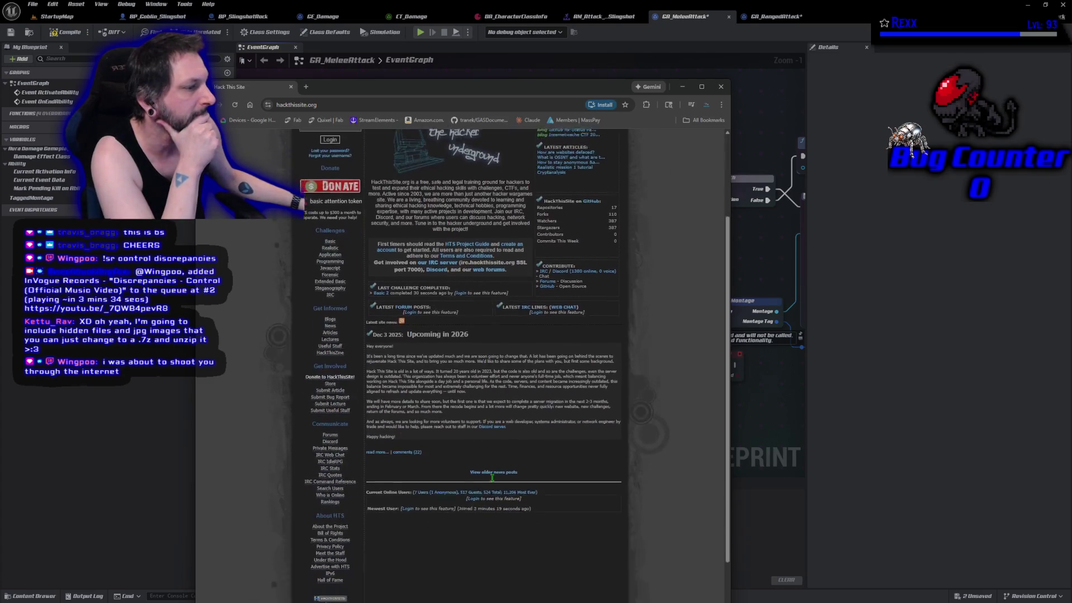
{"action": "scroll", "coordinate": [492, 478], "scroll_direction": "up", "scroll_amount": 5}
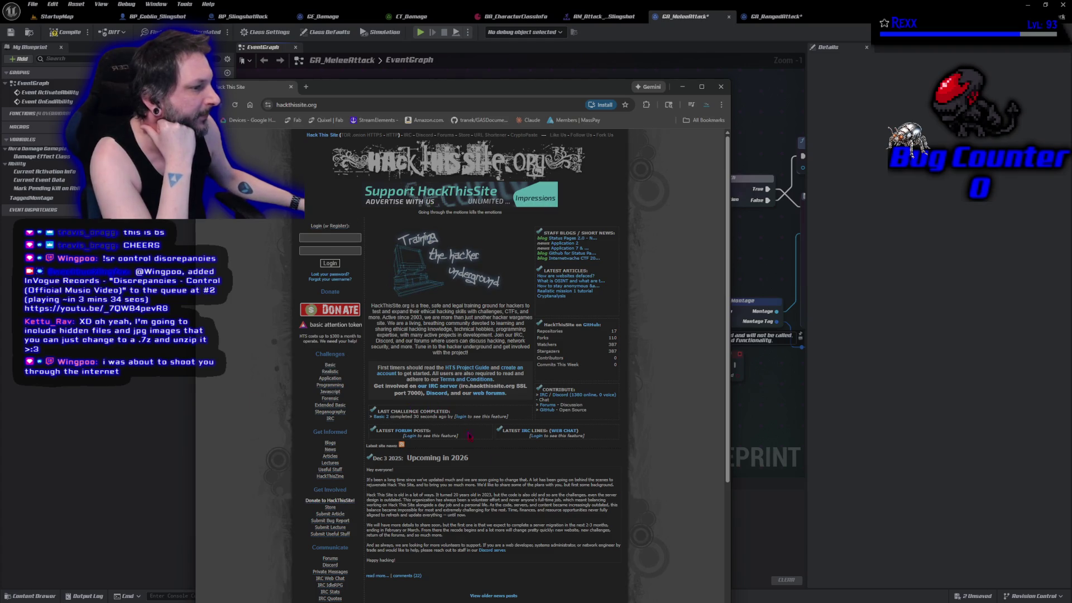
{"action": "scroll", "coordinate": [510, 391], "scroll_direction": "down", "scroll_amount": 5}
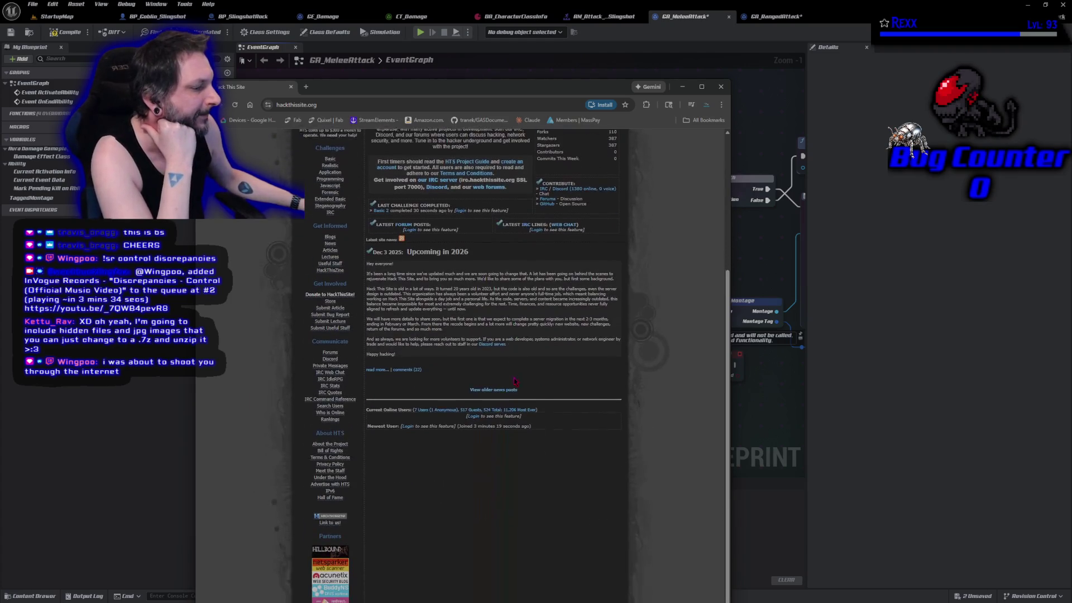
{"action": "scroll", "coordinate": [510, 390], "scroll_direction": "up", "scroll_amount": 5}
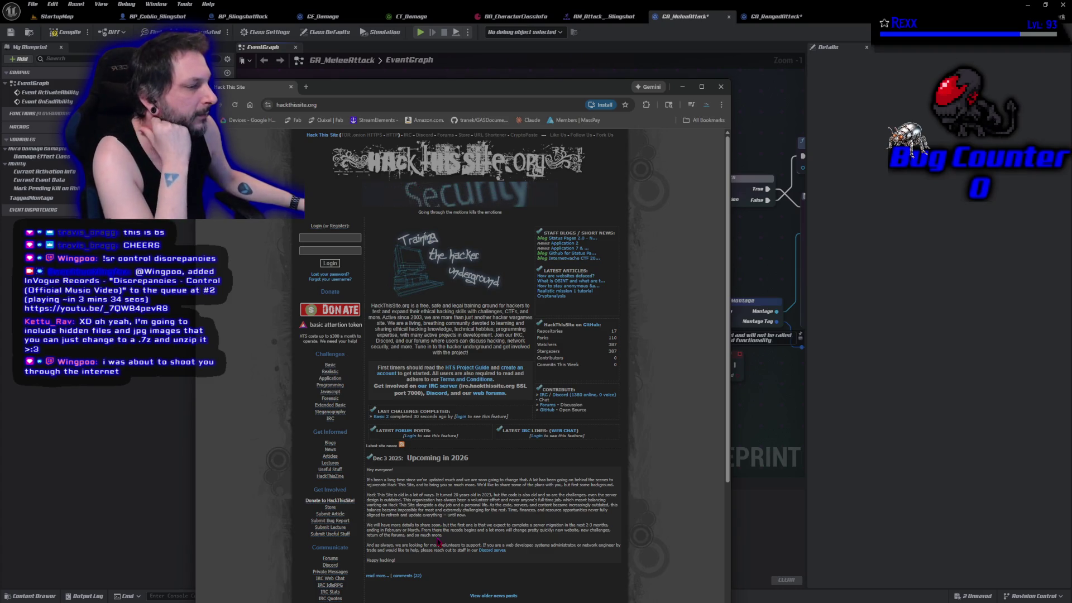
{"action": "left_click", "coordinate": [330, 373]}
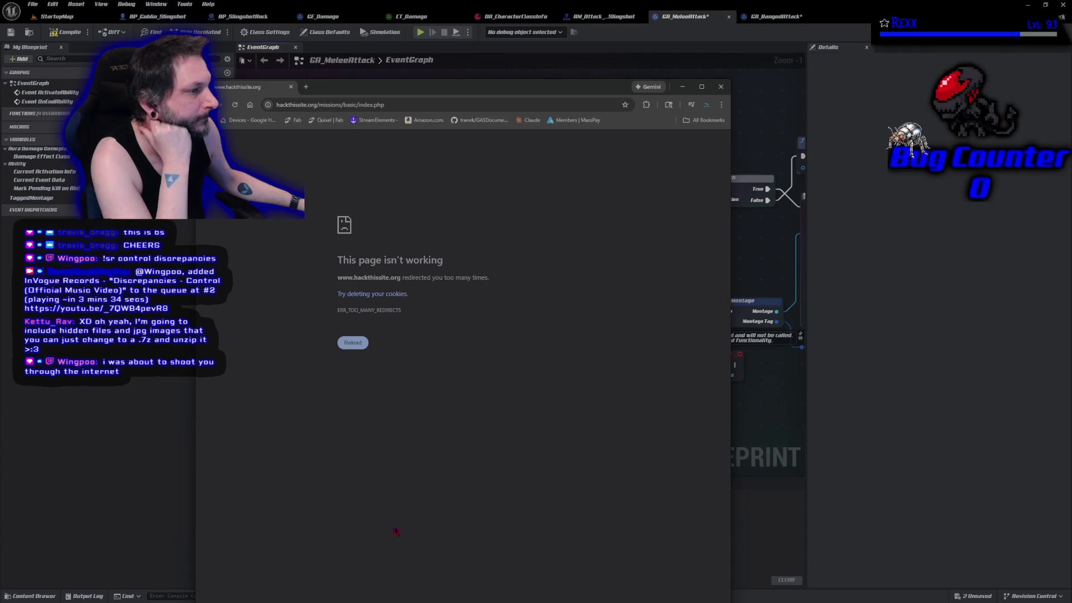
{"action": "left_click", "coordinate": [291, 86]}
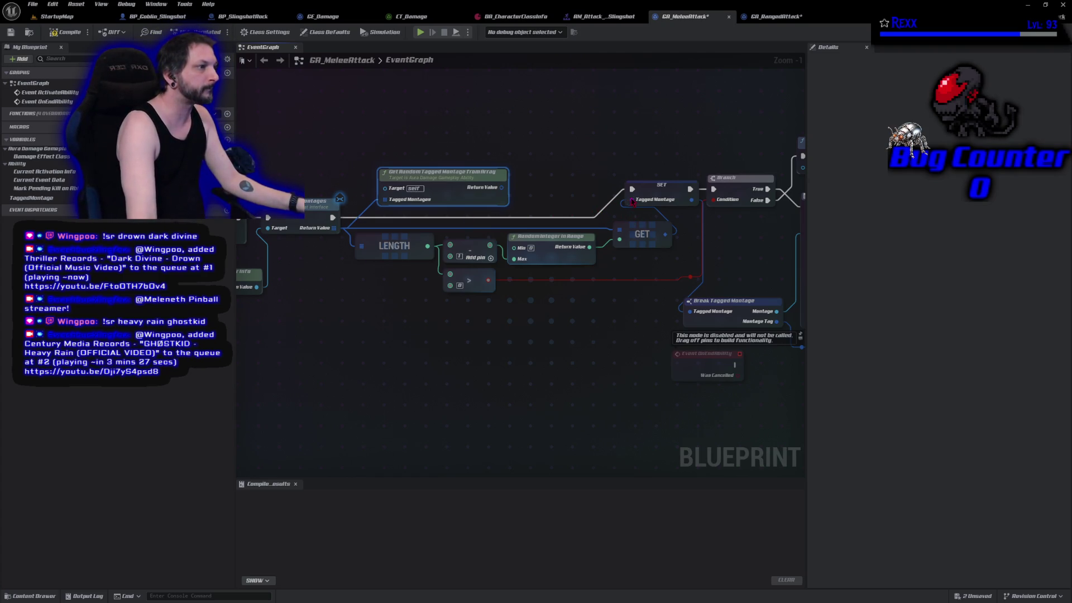
Step: Connect Get Random Tagged Montage From Array's Return Value to SET's Tagged Montage and delete End Ability
{"action": "mouse_move", "coordinate": [632, 200]}
{"action": "left_mouse_down"}
{"action": "mouse_move", "coordinate": [553, 201]}
{"action": "mouse_move", "coordinate": [503, 188]}
{"action": "left_mouse_up"}
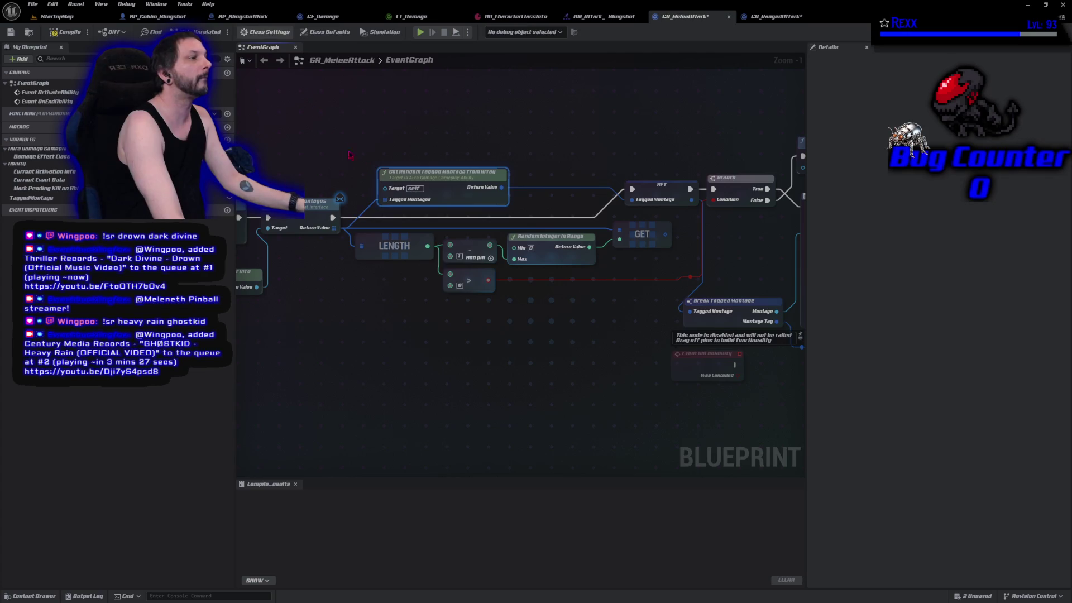
{"action": "mouse_move", "coordinate": [572, 309]}
{"action": "left_mouse_down"}
{"action": "mouse_move", "coordinate": [498, 321]}
{"action": "mouse_move", "coordinate": [567, 321]}
{"action": "mouse_move", "coordinate": [467, 341]}
{"action": "left_mouse_up"}
{"action": "left_click", "coordinate": [735, 177]}
{"action": "key", "text": "Delete"}
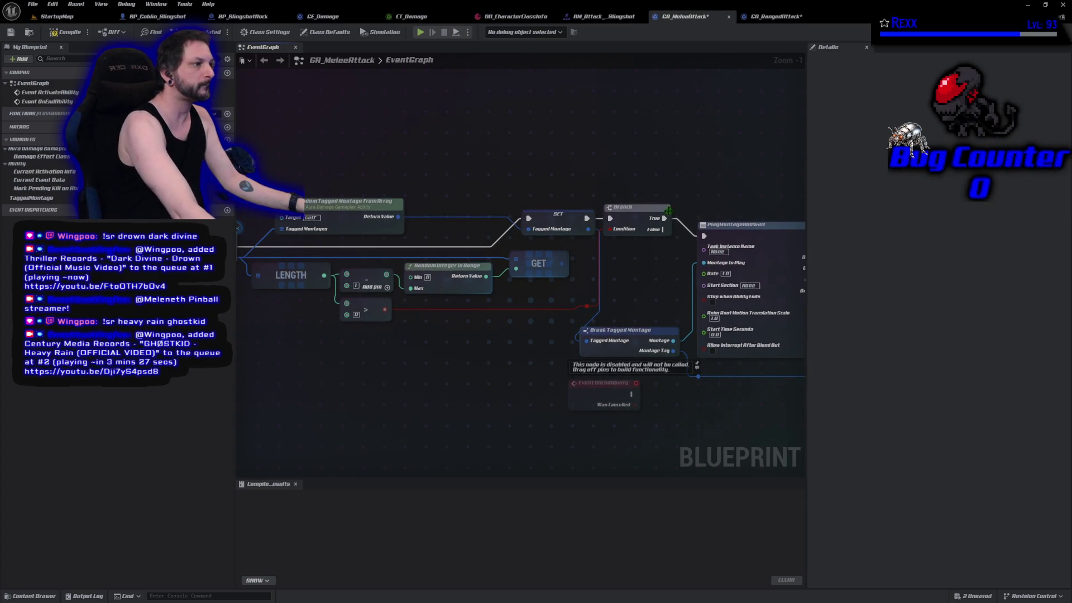
Step: Delete the Branch node and wire SET's execution into PlayMontageAndWait
{"action": "left_click", "coordinate": [635, 215]}
{"action": "key", "text": "Delete"}
{"action": "left_click_drag", "start_coordinate": [586, 218], "coordinate": [705, 237]}
Step: Remove the old LENGTH, Random Integer and GET nodes and reposition Get Random Tagged Montage From Array
{"action": "left_click_drag", "start_coordinate": [363, 391], "coordinate": [628, 370]}
{"action": "mouse_move", "coordinate": [720, 291]}
{"action": "left_mouse_down"}
{"action": "mouse_move", "coordinate": [739, 306]}
{"action": "mouse_move", "coordinate": [731, 330]}
{"action": "left_mouse_up"}
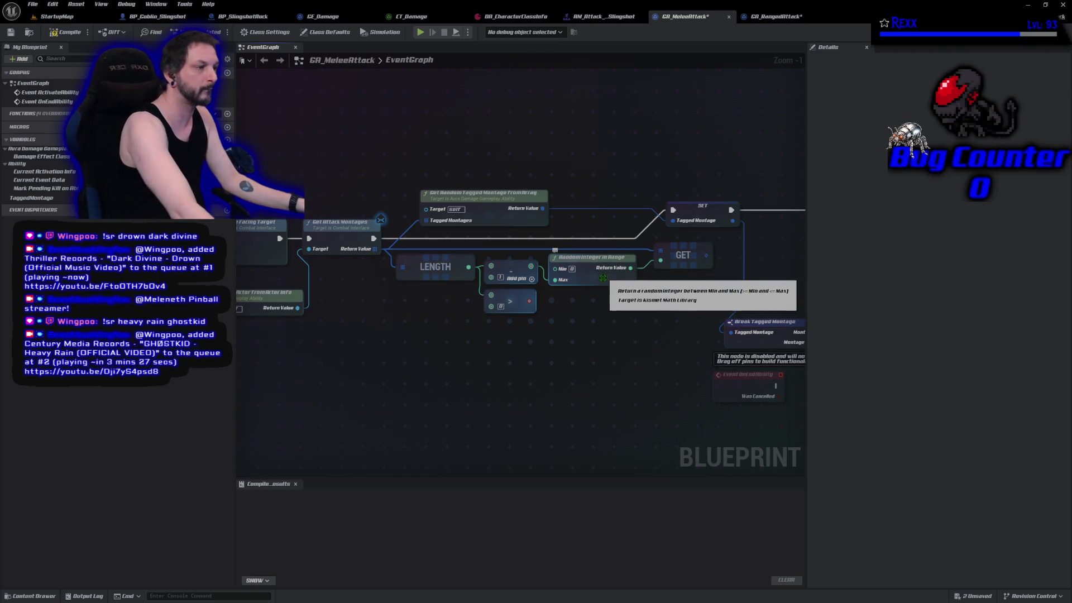
{"action": "left_click_drag", "start_coordinate": [688, 313], "coordinate": [458, 270]}
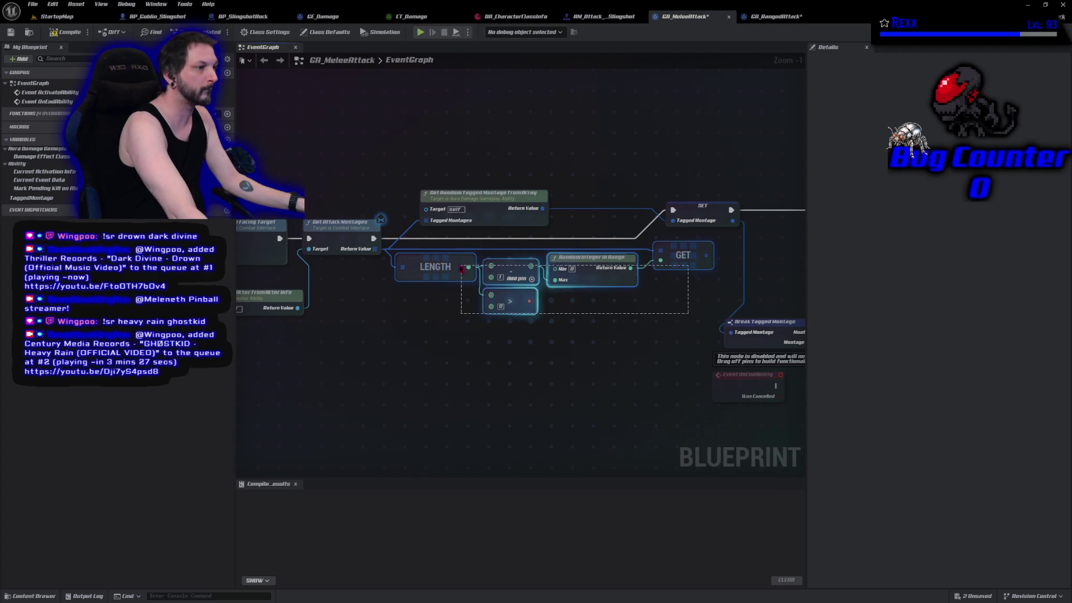
{"action": "key", "text": "Delete"}
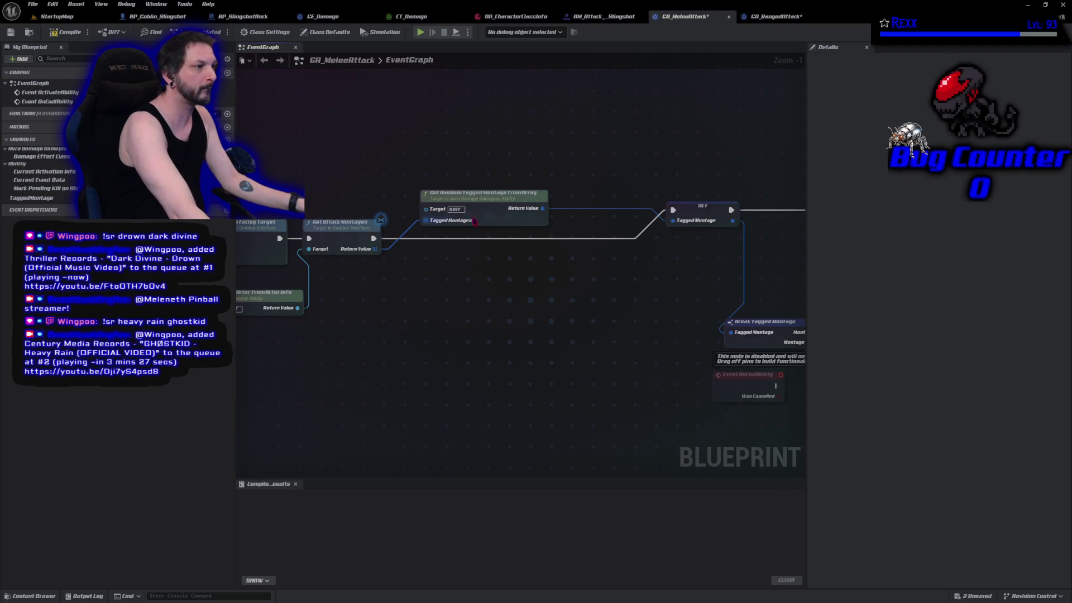
{"action": "left_click_drag", "start_coordinate": [470, 201], "coordinate": [463, 258]}
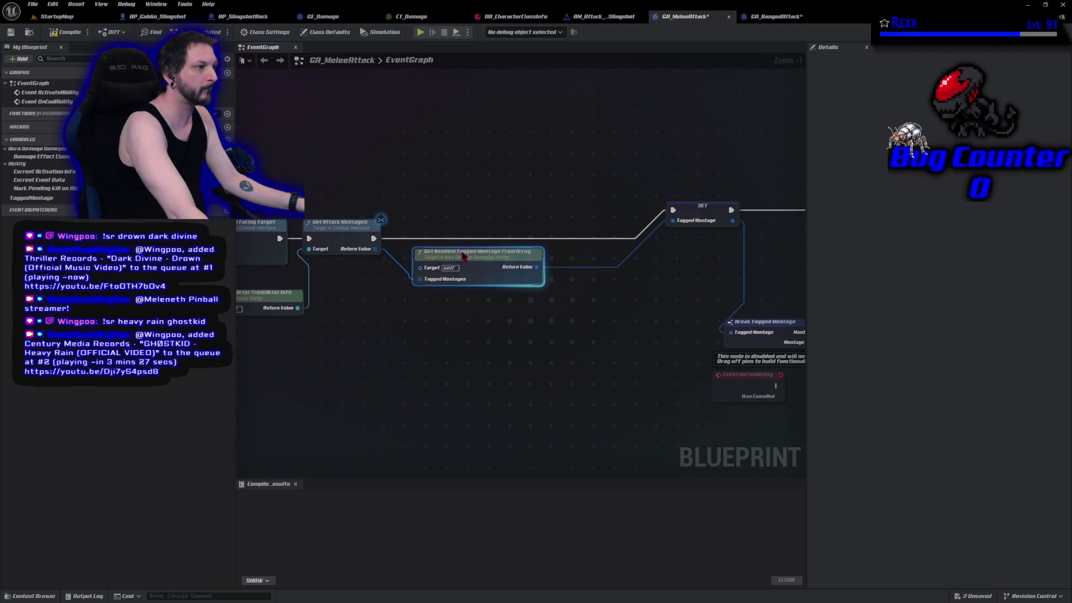
{"action": "mouse_move", "coordinate": [701, 214]}
{"action": "left_mouse_down"}
{"action": "mouse_move", "coordinate": [610, 216]}
{"action": "mouse_move", "coordinate": [585, 241]}
{"action": "mouse_move", "coordinate": [489, 243]}
{"action": "mouse_move", "coordinate": [498, 242]}
{"action": "left_mouse_up"}
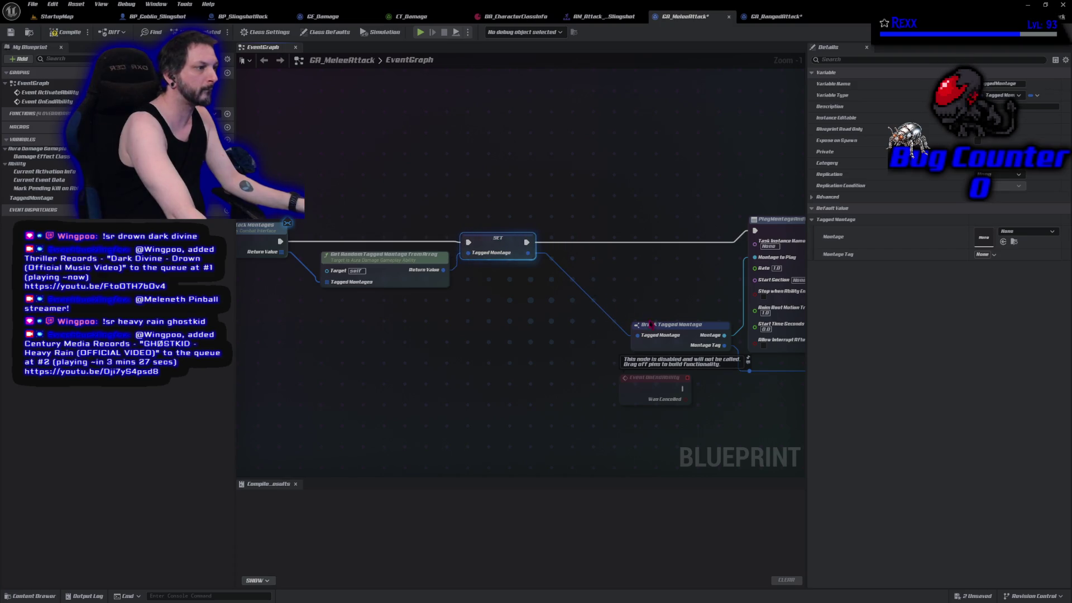
Step: Line up Break Tagged Montage and PlayMontageAndWait, compile GA_MeleeAttack, and save all blueprints
{"action": "mouse_move", "coordinate": [683, 326]}
{"action": "left_mouse_down"}
{"action": "mouse_move", "coordinate": [605, 288]}
{"action": "mouse_move", "coordinate": [600, 256]}
{"action": "left_mouse_up"}
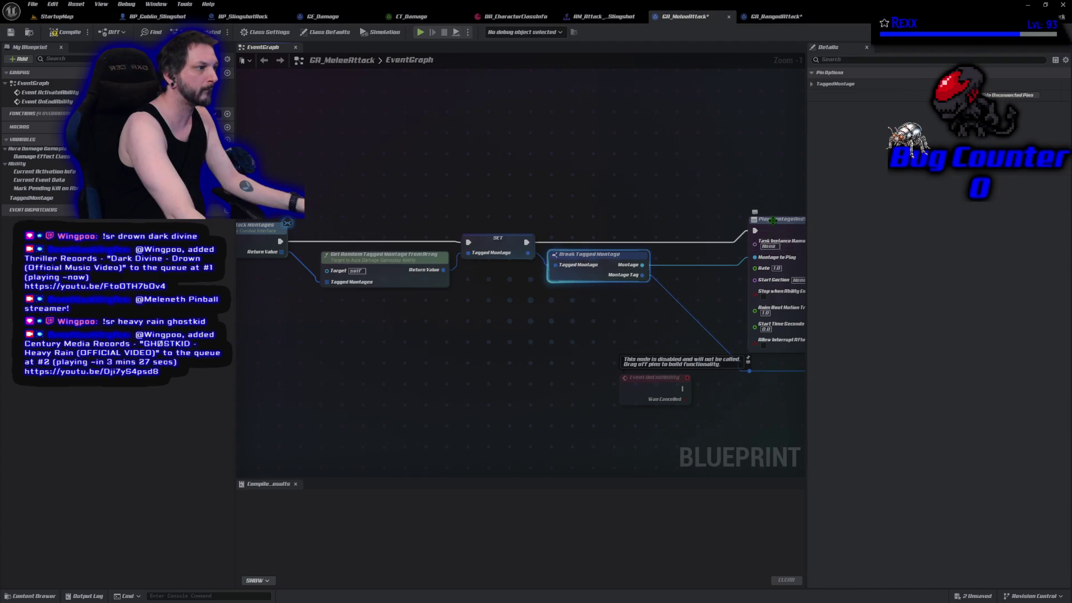
{"action": "left_click_drag", "start_coordinate": [777, 226], "coordinate": [770, 231]}
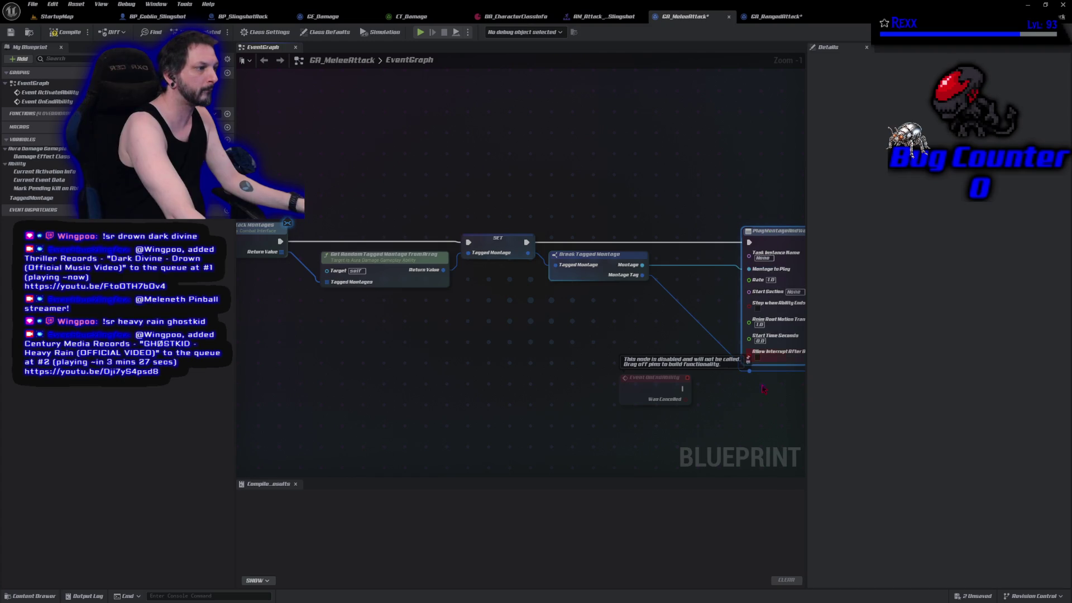
{"action": "left_click_drag", "start_coordinate": [767, 433], "coordinate": [593, 399]}
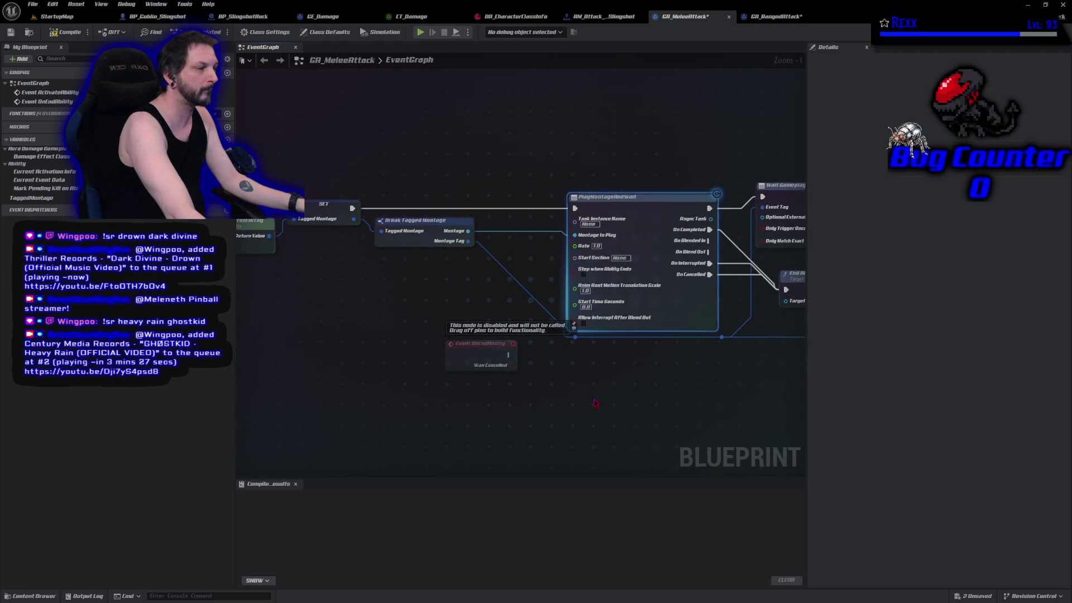
{"action": "left_click", "coordinate": [66, 32]}
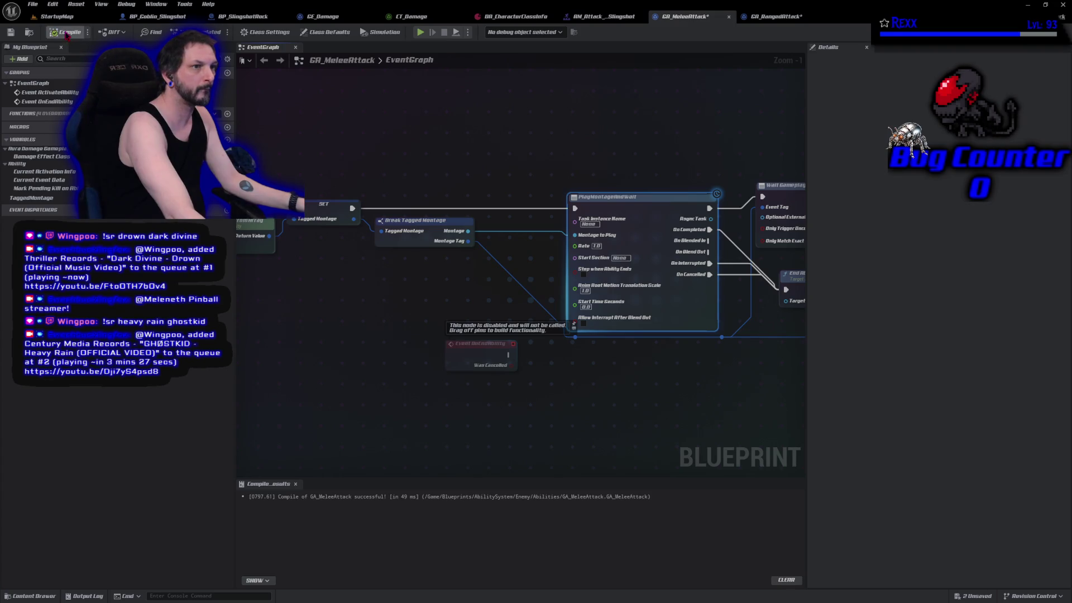
{"action": "key", "text": "ctrl+shift+s"}
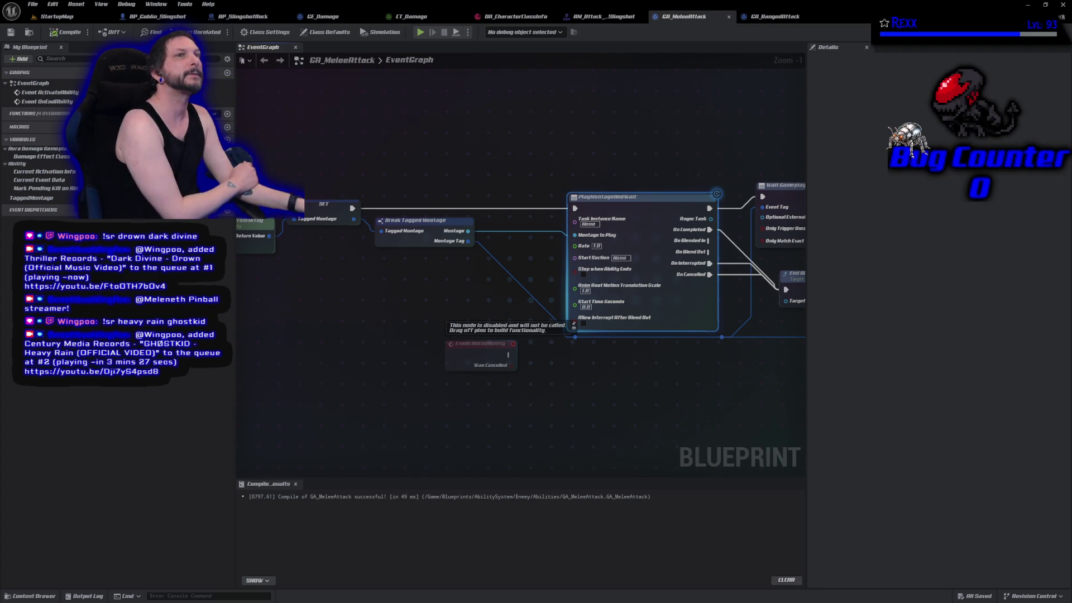
{"action": "left_click", "coordinate": [775, 16]}
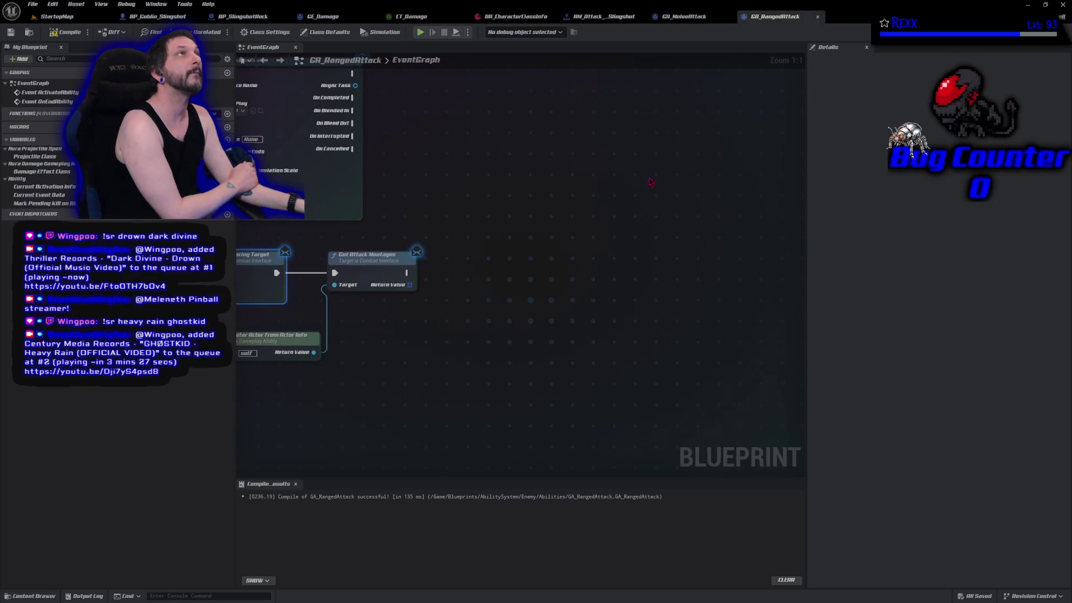
Step: Feed Get Attack Montages' return value into a new Get Random Tagged Montage From Array node
{"action": "mouse_move", "coordinate": [428, 328]}
{"action": "left_mouse_down"}
{"action": "mouse_move", "coordinate": [540, 277]}
{"action": "mouse_move", "coordinate": [603, 261]}
{"action": "mouse_move", "coordinate": [603, 276]}
{"action": "left_mouse_up"}
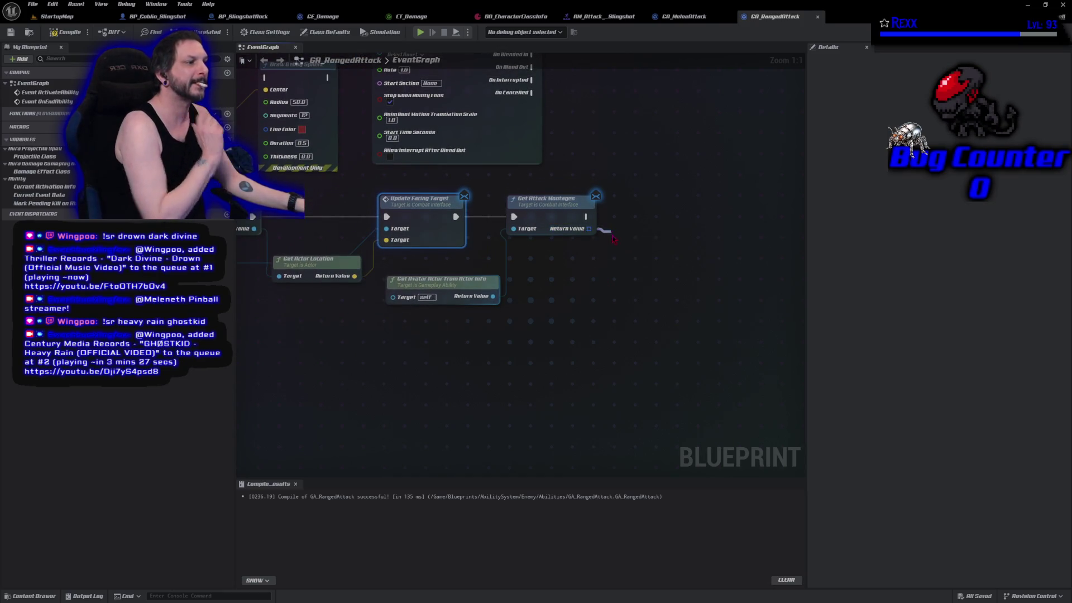
{"action": "left_click_drag", "start_coordinate": [588, 230], "coordinate": [611, 232]}
{"action": "type", "text": "random"}
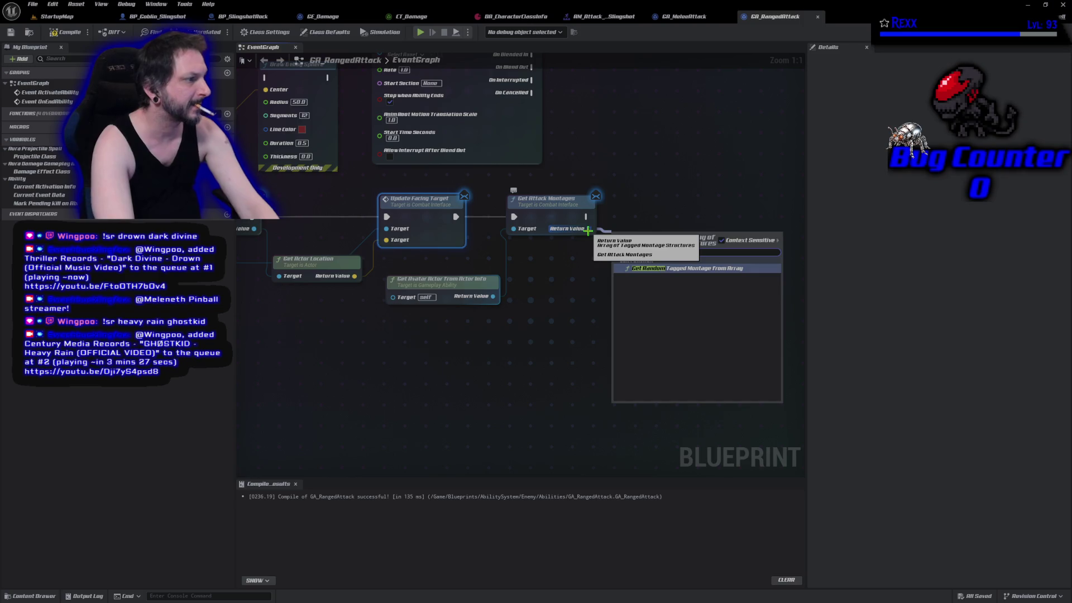
{"action": "key", "text": "Return"}
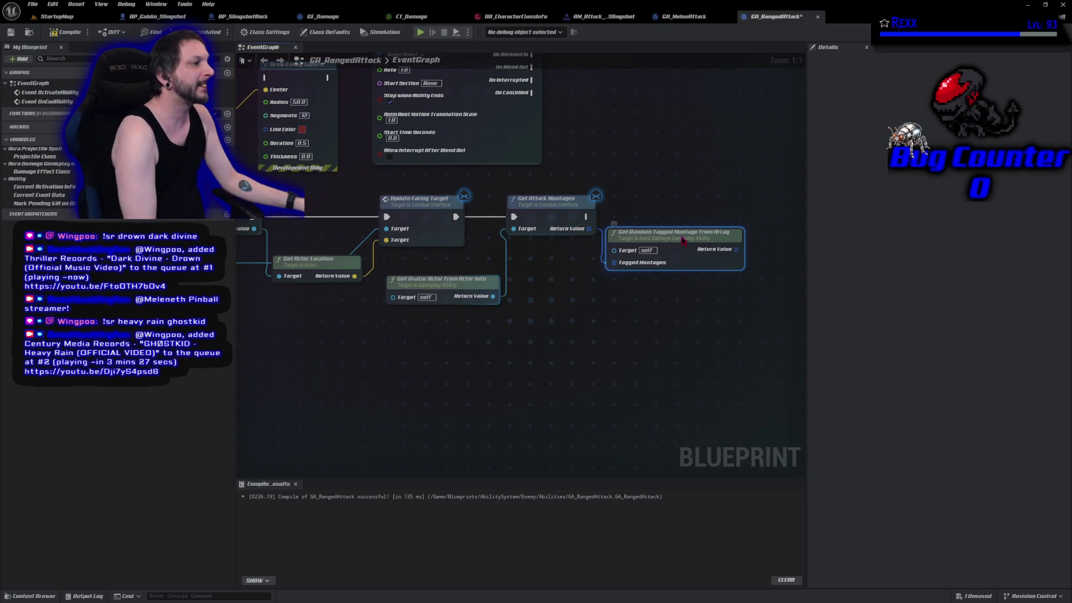
{"action": "left_click_drag", "start_coordinate": [686, 244], "coordinate": [699, 237]}
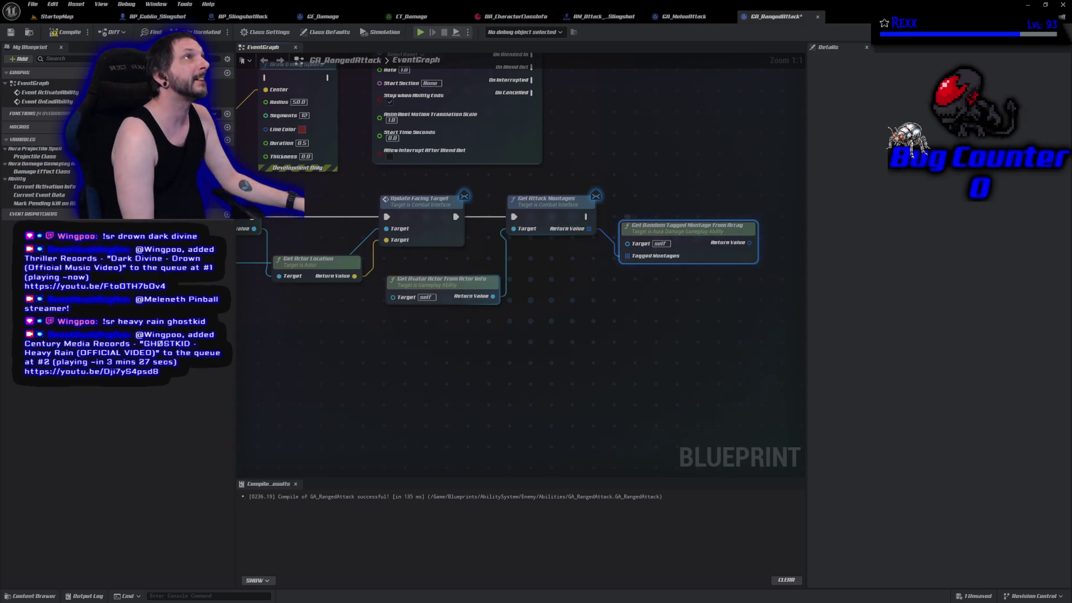
Step: Promote the random montage result to a variable named TaggedMontage, then compile and save
{"action": "right_click", "coordinate": [749, 243]}
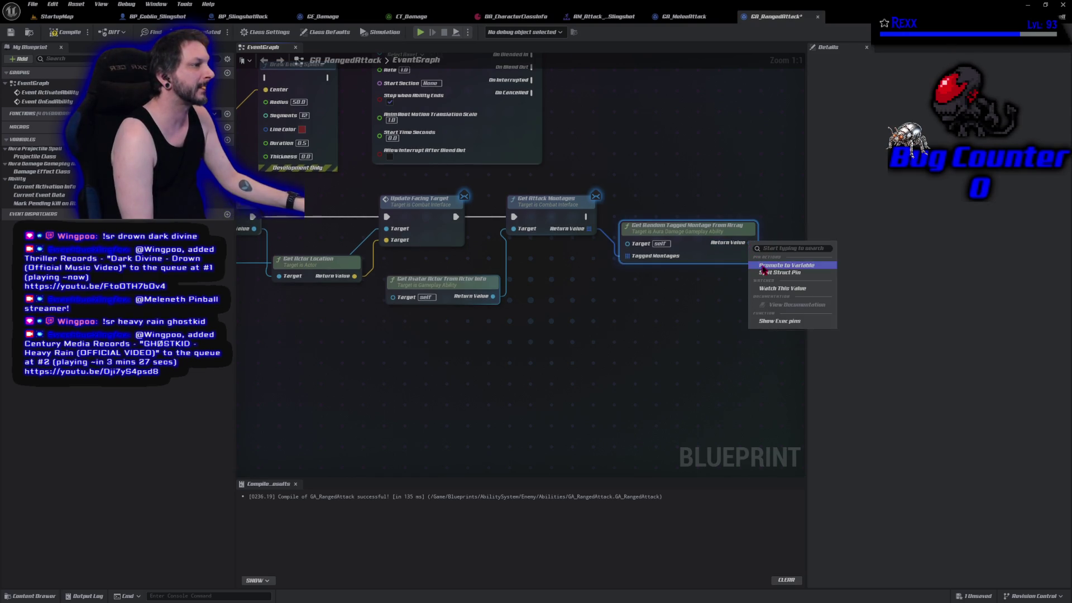
{"action": "left_click", "coordinate": [760, 264]}
{"action": "type", "text": "R"}
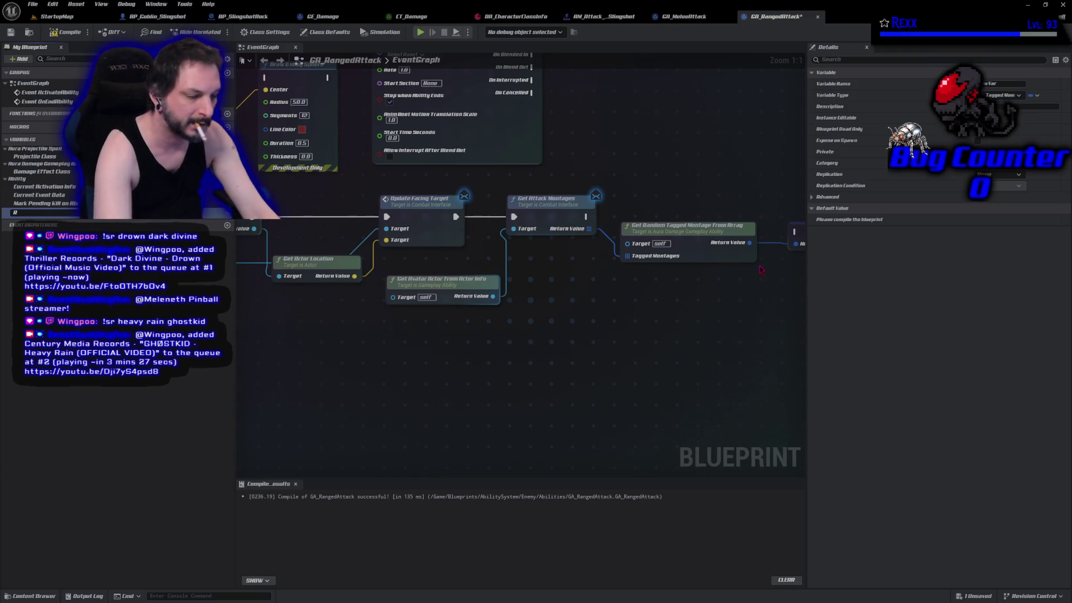
{"action": "key", "text": "BackSpace"}
{"action": "type", "text": "Tagged"}
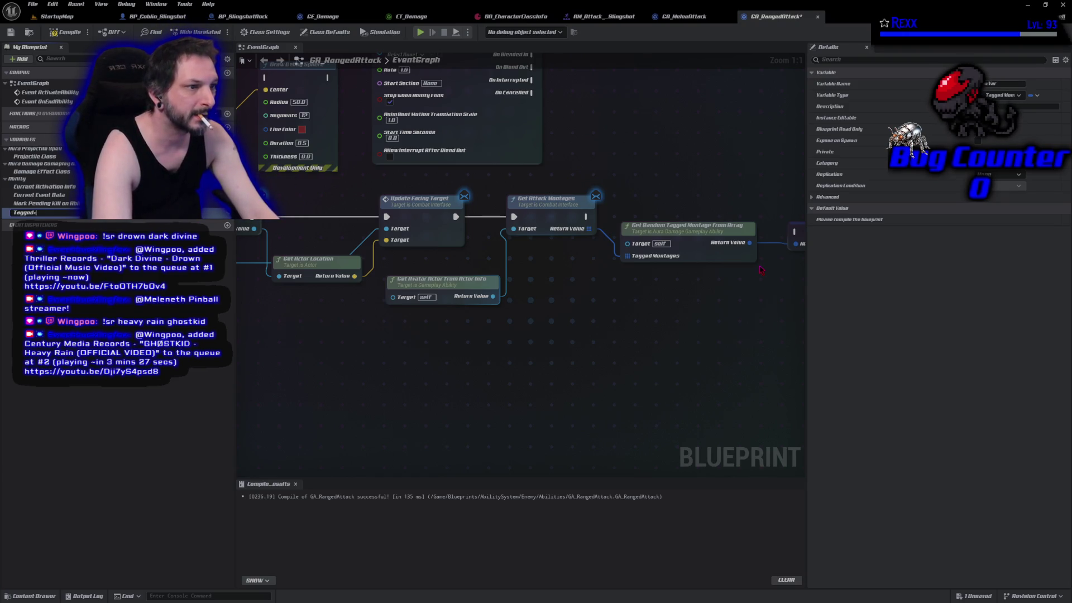
{"action": "type", "text": "Montage"}
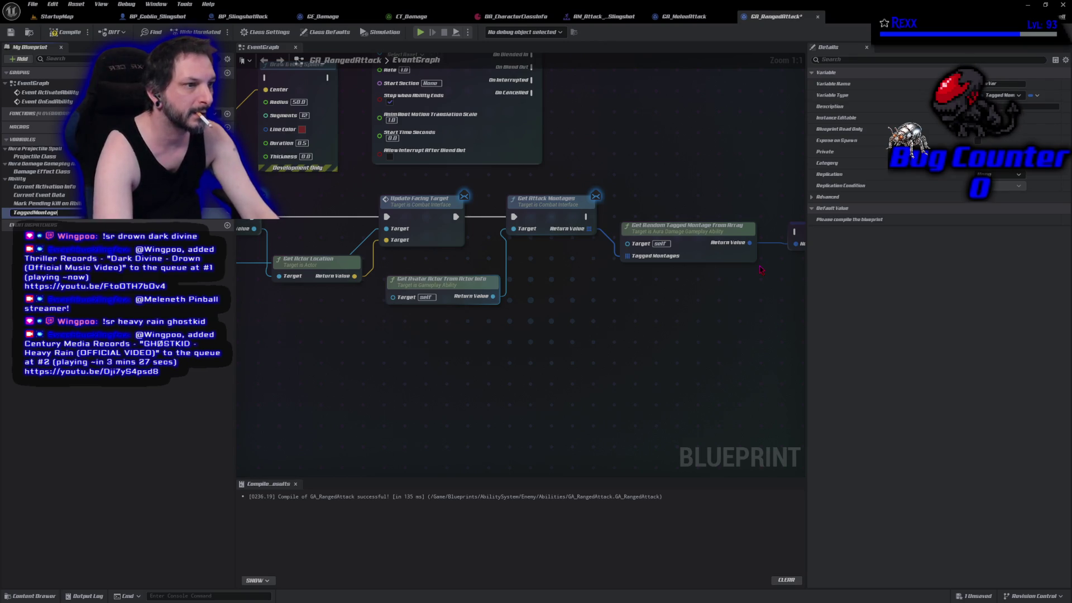
{"action": "key", "text": "Return"}
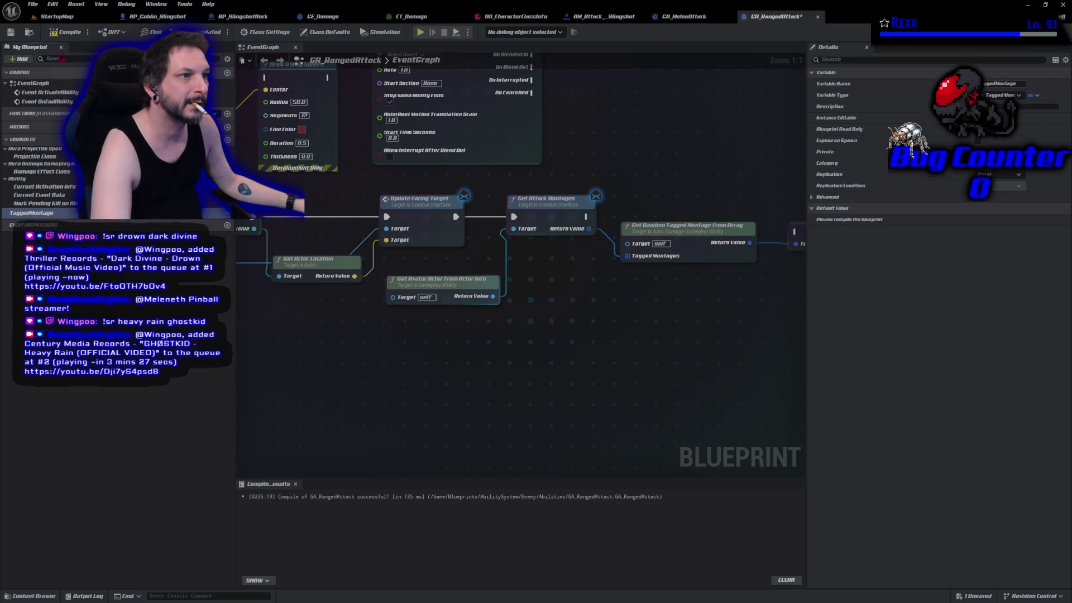
{"action": "left_click", "coordinate": [66, 32]}
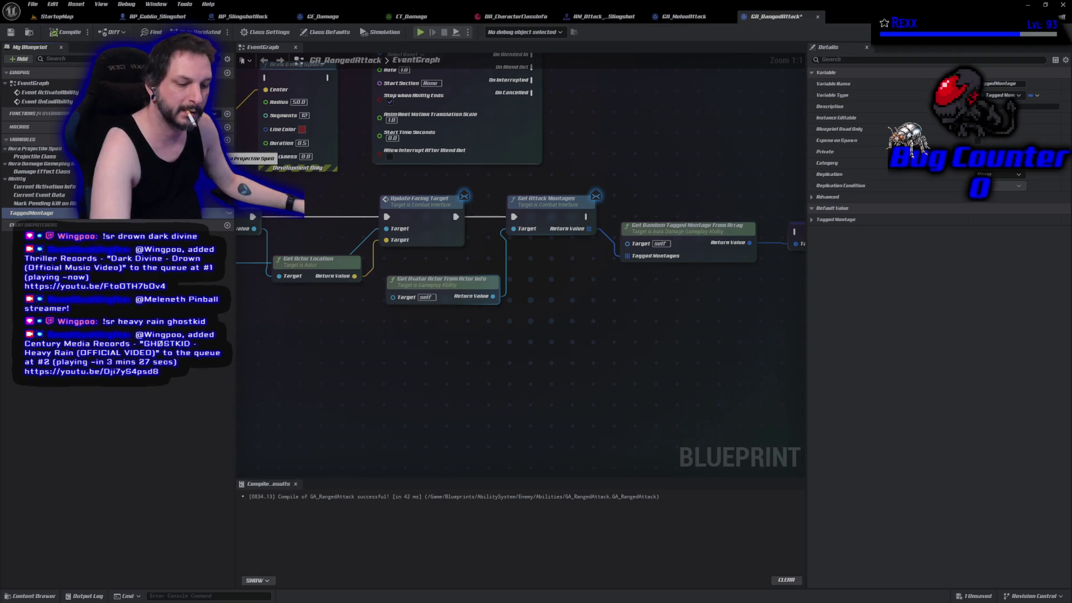
{"action": "key", "text": "ctrl+s"}
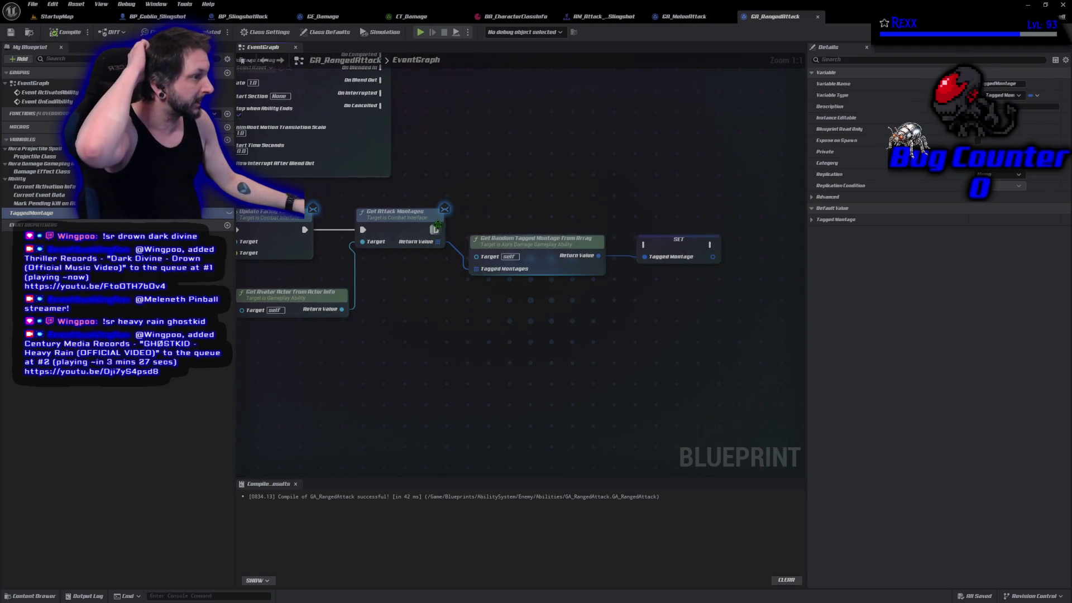
Step: Chain Get Attack Montages into SET TaggedMontage and SET into a centred PlayMontageAndWait
{"action": "mouse_move", "coordinate": [434, 230]}
{"action": "left_mouse_down"}
{"action": "mouse_move", "coordinate": [654, 243]}
{"action": "mouse_move", "coordinate": [645, 244]}
{"action": "mouse_move", "coordinate": [663, 229]}
{"action": "mouse_move", "coordinate": [642, 231]}
{"action": "left_mouse_up"}
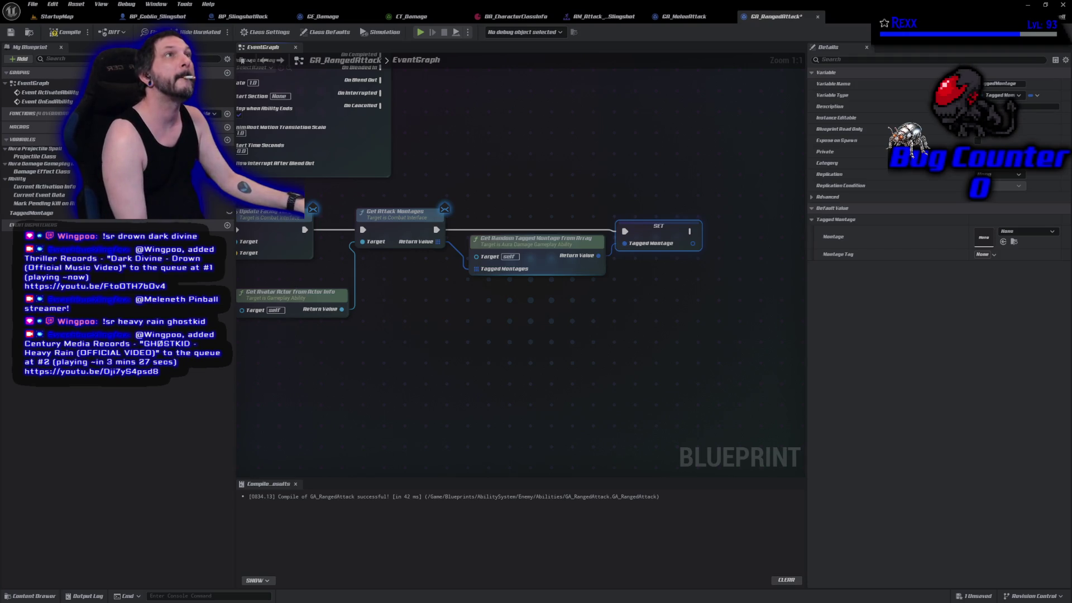
{"action": "mouse_move", "coordinate": [385, 155]}
{"action": "left_mouse_down"}
{"action": "mouse_move", "coordinate": [636, 165]}
{"action": "mouse_move", "coordinate": [798, 223]}
{"action": "mouse_move", "coordinate": [631, 309]}
{"action": "mouse_move", "coordinate": [597, 390]}
{"action": "mouse_move", "coordinate": [607, 385]}
{"action": "left_mouse_up"}
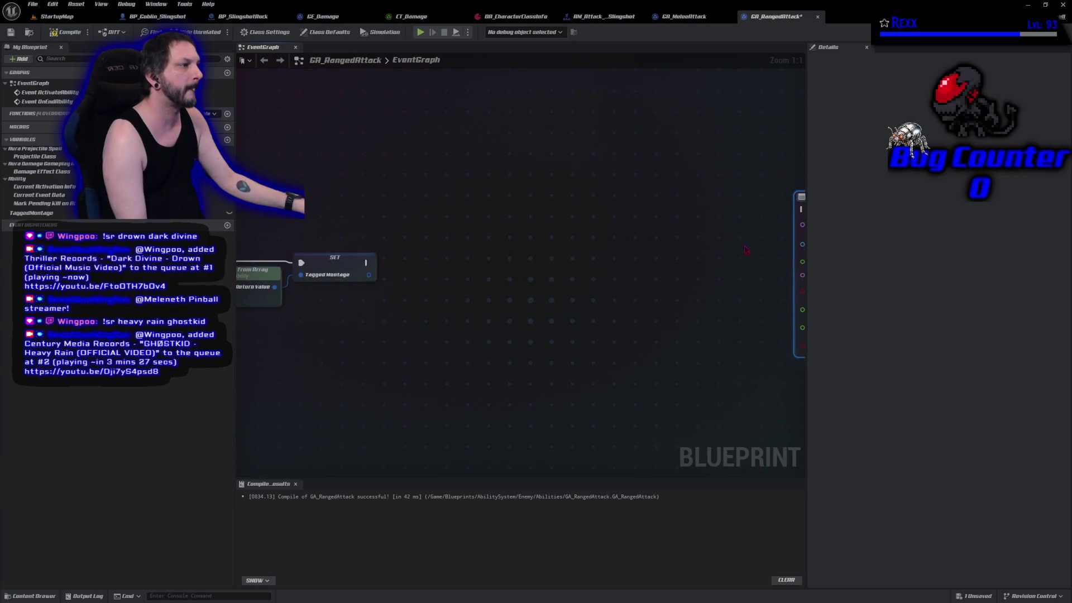
{"action": "left_click_drag", "start_coordinate": [726, 278], "coordinate": [661, 272]}
{"action": "left_click_drag", "start_coordinate": [770, 201], "coordinate": [463, 202]}
{"action": "left_click_drag", "start_coordinate": [463, 279], "coordinate": [709, 276]}
{"action": "mouse_move", "coordinate": [547, 254]}
{"action": "left_mouse_down"}
{"action": "mouse_move", "coordinate": [675, 208]}
{"action": "mouse_move", "coordinate": [685, 259]}
{"action": "left_mouse_up"}
Step: Break SET's Tagged Montage with Break Tagged Montage, feeding its Montage into Montage to Play
{"action": "left_click_drag", "start_coordinate": [550, 265], "coordinate": [572, 272]}
{"action": "type", "text": "bre"}
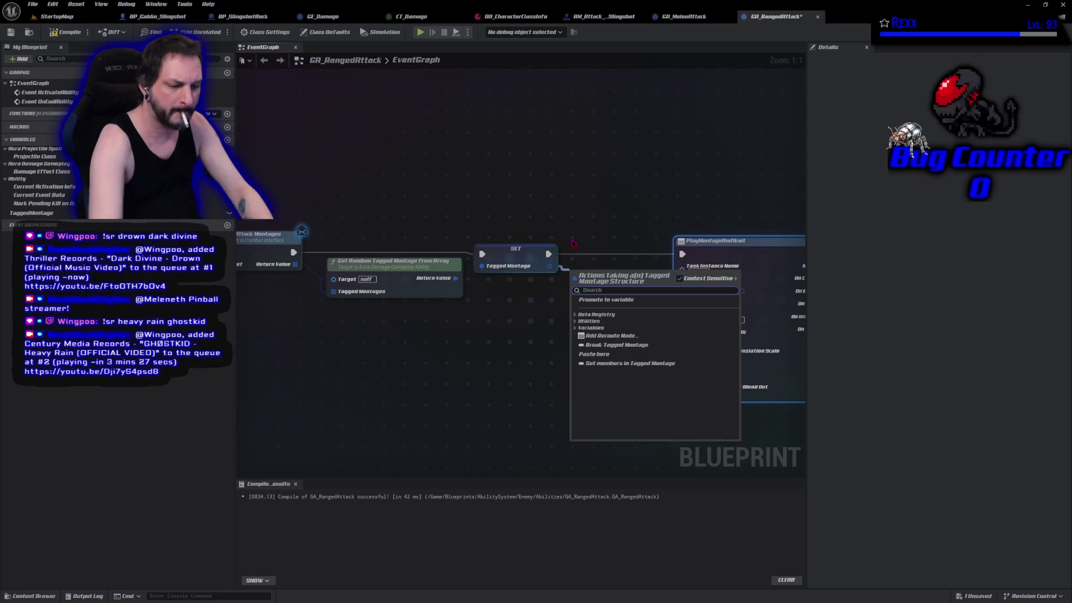
{"action": "type", "text": "ak"}
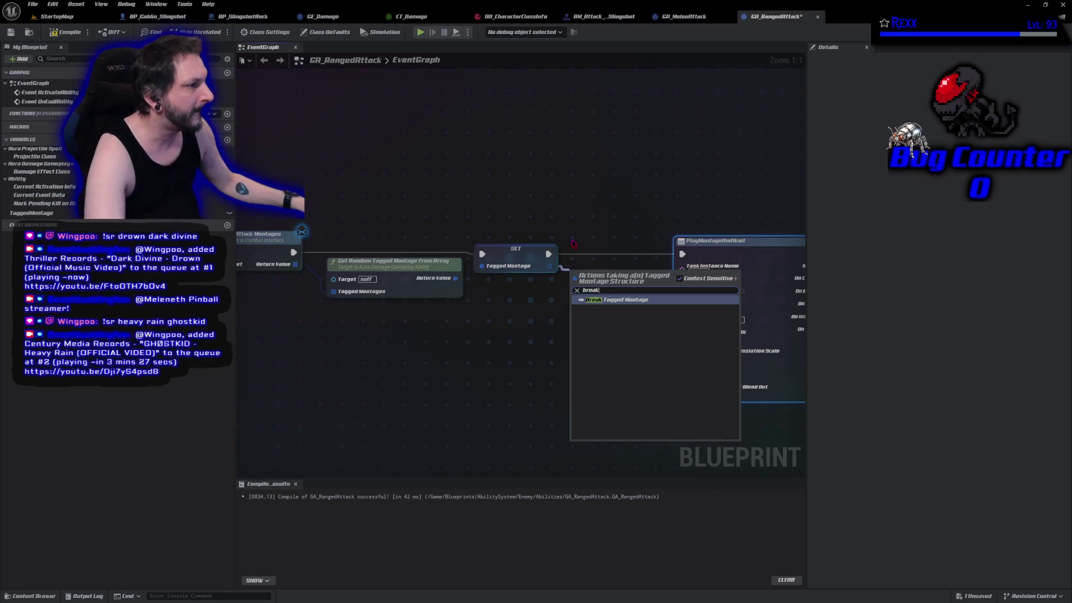
{"action": "left_click", "coordinate": [590, 300]}
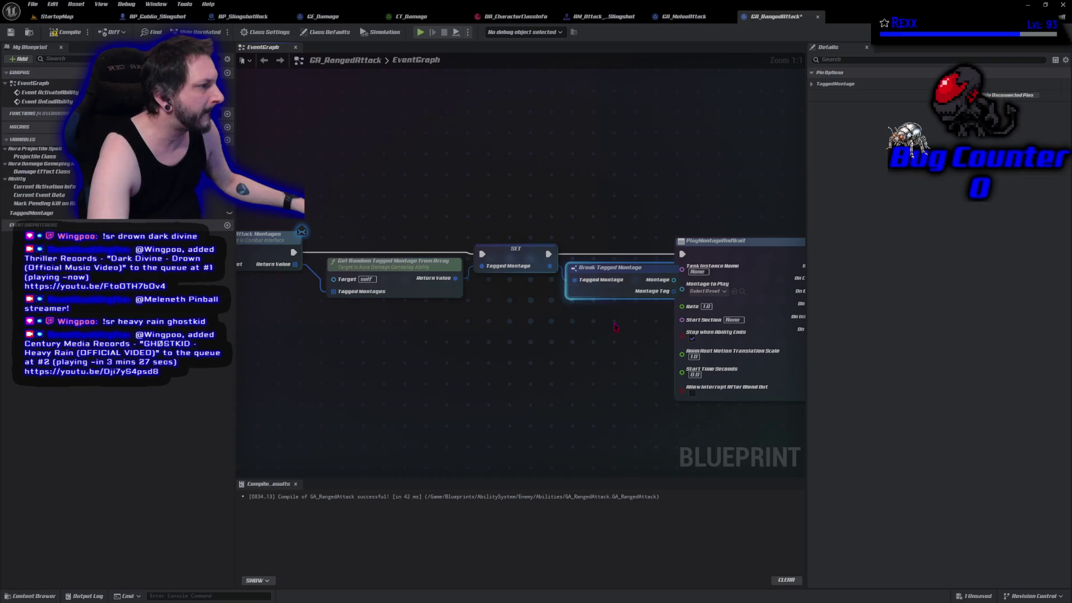
{"action": "left_click_drag", "start_coordinate": [611, 268], "coordinate": [624, 268]}
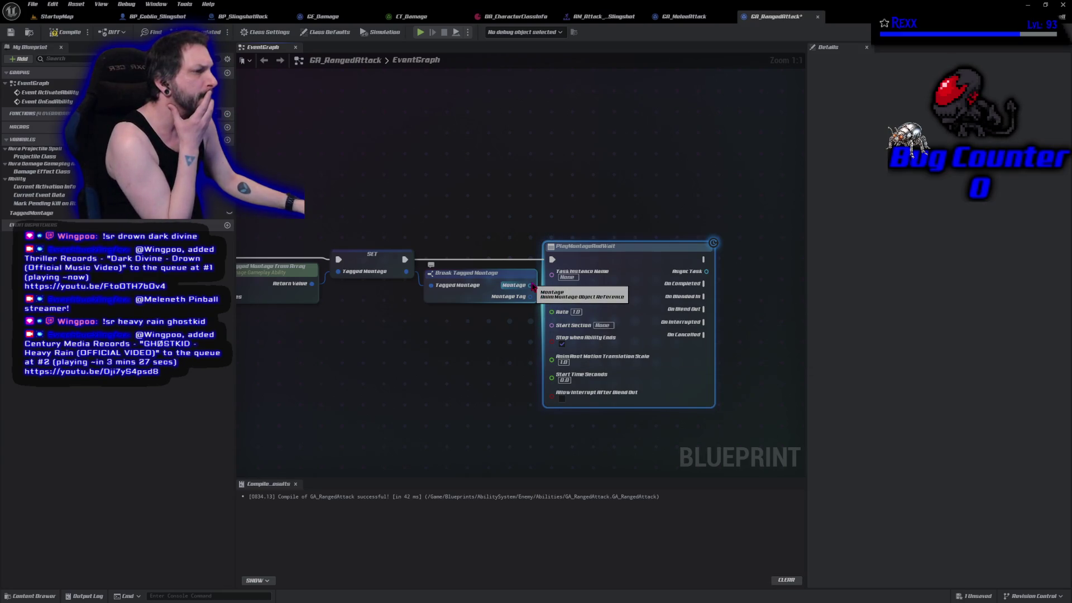
{"action": "left_click_drag", "start_coordinate": [532, 286], "coordinate": [553, 295]}
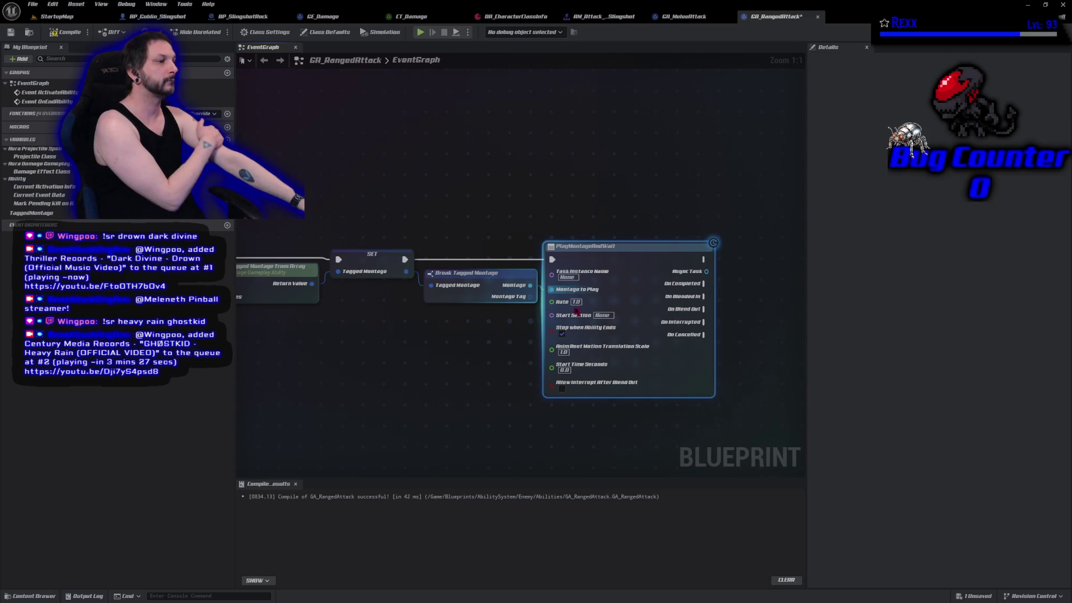
Step: Turn off Stop when Ability Ends and route the Montage Tag wire through a reroute point
{"action": "left_click", "coordinate": [562, 334]}
{"action": "mouse_move", "coordinate": [517, 312]}
{"action": "left_mouse_down"}
{"action": "mouse_move", "coordinate": [372, 232]}
{"action": "mouse_move", "coordinate": [389, 330]}
{"action": "mouse_move", "coordinate": [404, 334]}
{"action": "mouse_move", "coordinate": [599, 271]}
{"action": "mouse_move", "coordinate": [573, 264]}
{"action": "mouse_move", "coordinate": [420, 346]}
{"action": "mouse_move", "coordinate": [415, 330]}
{"action": "left_mouse_up"}
{"action": "left_click", "coordinate": [454, 426]}
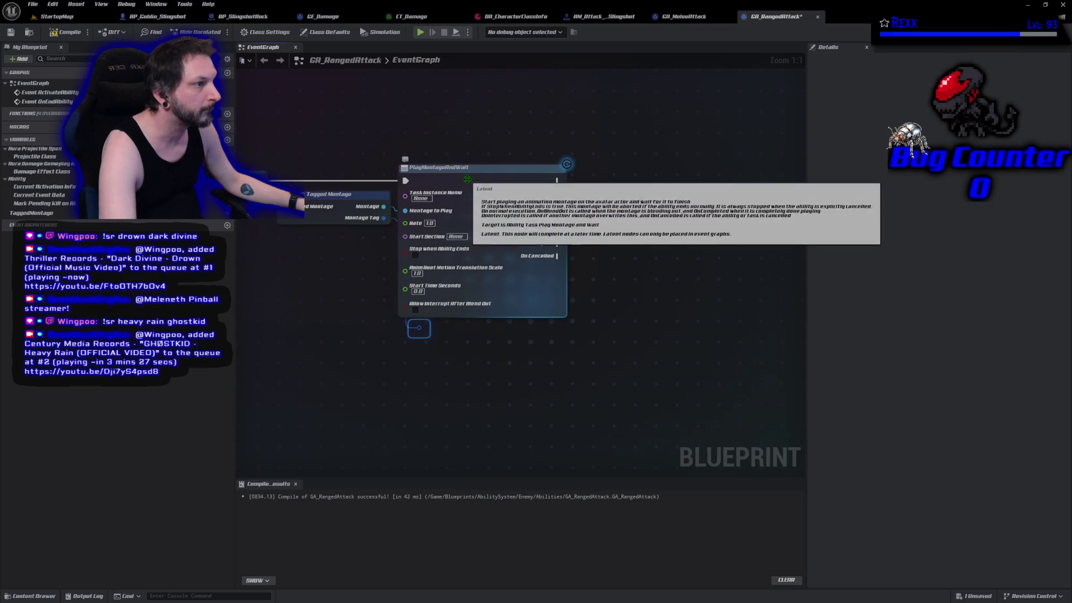
Step: Extend the Montage Tag wire through a second reroute, then bring up GA_MeleeAttack's graph
{"action": "left_click_drag", "start_coordinate": [468, 180], "coordinate": [481, 180]}
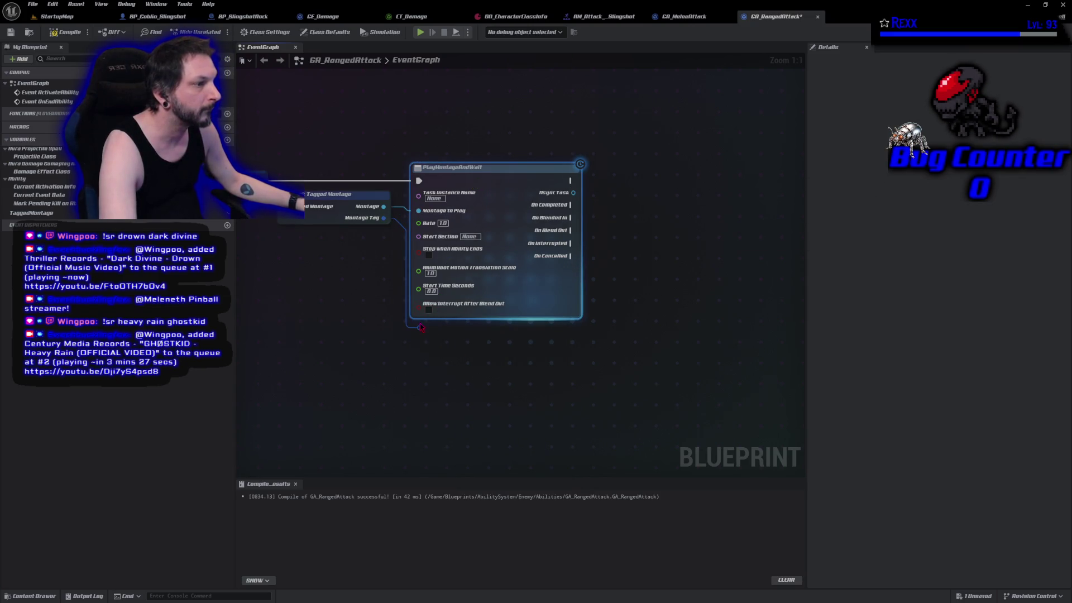
{"action": "left_click_drag", "start_coordinate": [418, 328], "coordinate": [590, 329]}
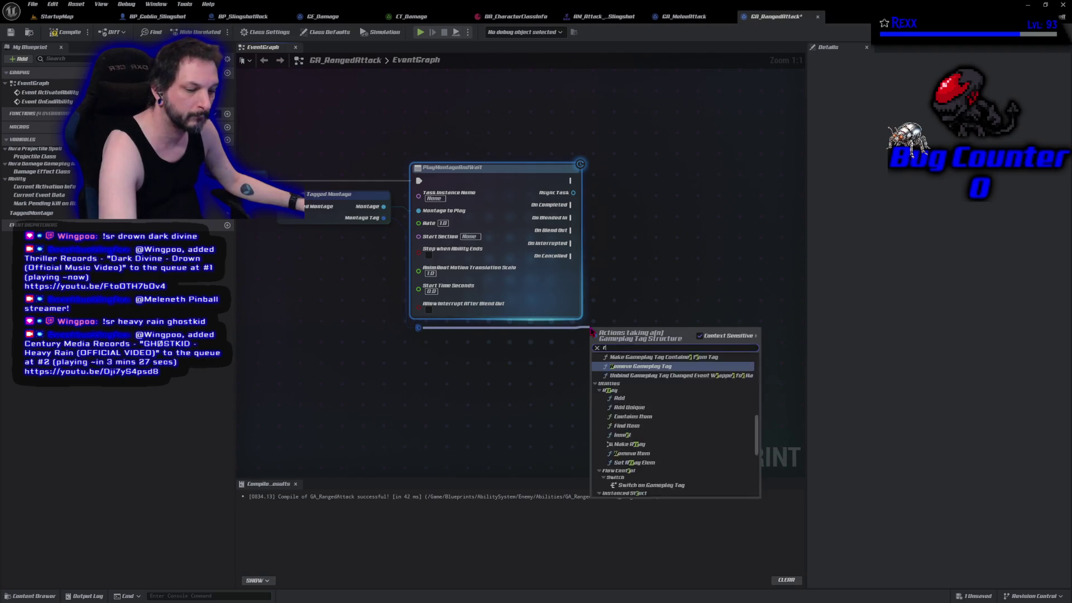
{"action": "type", "text": "rer"}
{"action": "left_click", "coordinate": [628, 360]}
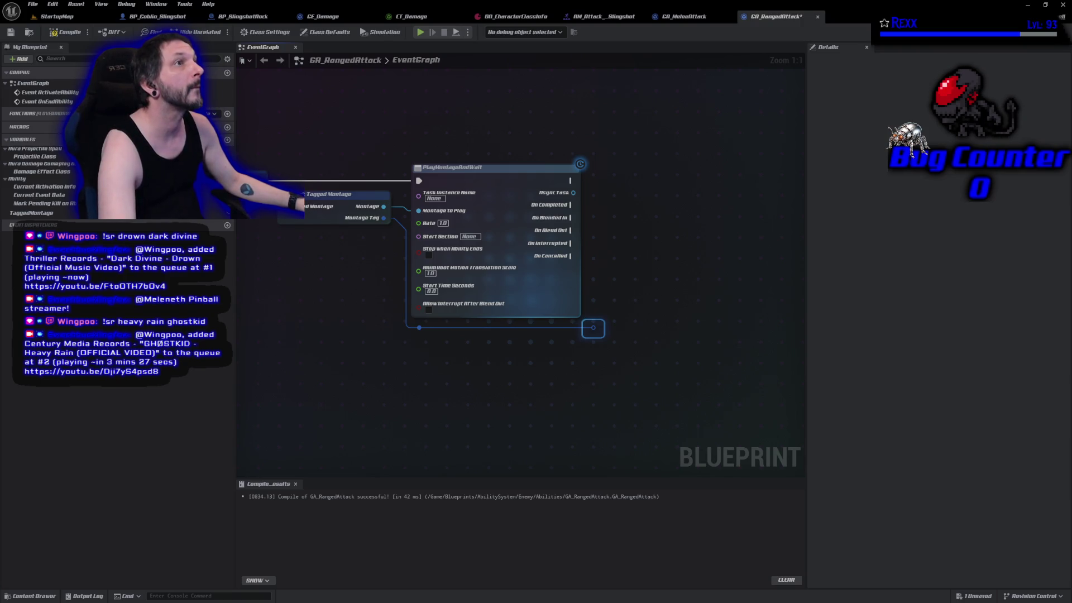
{"action": "key", "text": "ctrl+Tab"}
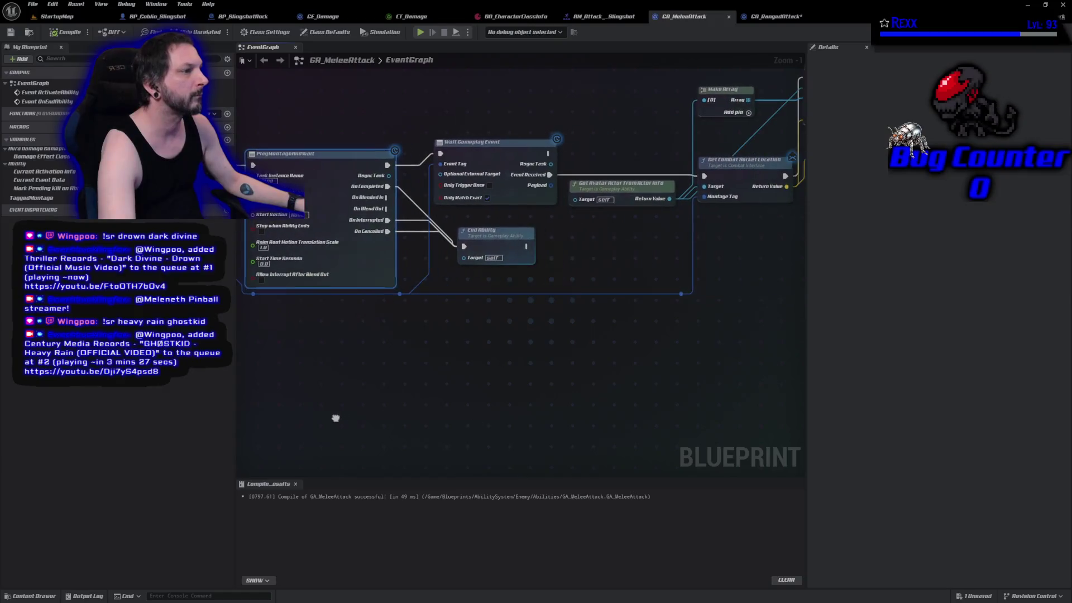
Step: Box-select and copy the melee graph's Wait Gameplay Event and End Ability nodes
{"action": "mouse_move", "coordinate": [410, 368]}
{"action": "left_mouse_down"}
{"action": "mouse_move", "coordinate": [413, 419]}
{"action": "mouse_move", "coordinate": [410, 394]}
{"action": "mouse_move", "coordinate": [438, 402]}
{"action": "mouse_move", "coordinate": [326, 388]}
{"action": "mouse_move", "coordinate": [221, 421]}
{"action": "mouse_move", "coordinate": [522, 393]}
{"action": "left_mouse_up"}
{"action": "scroll", "coordinate": [413, 397], "scroll_direction": "down", "scroll_amount": 1}
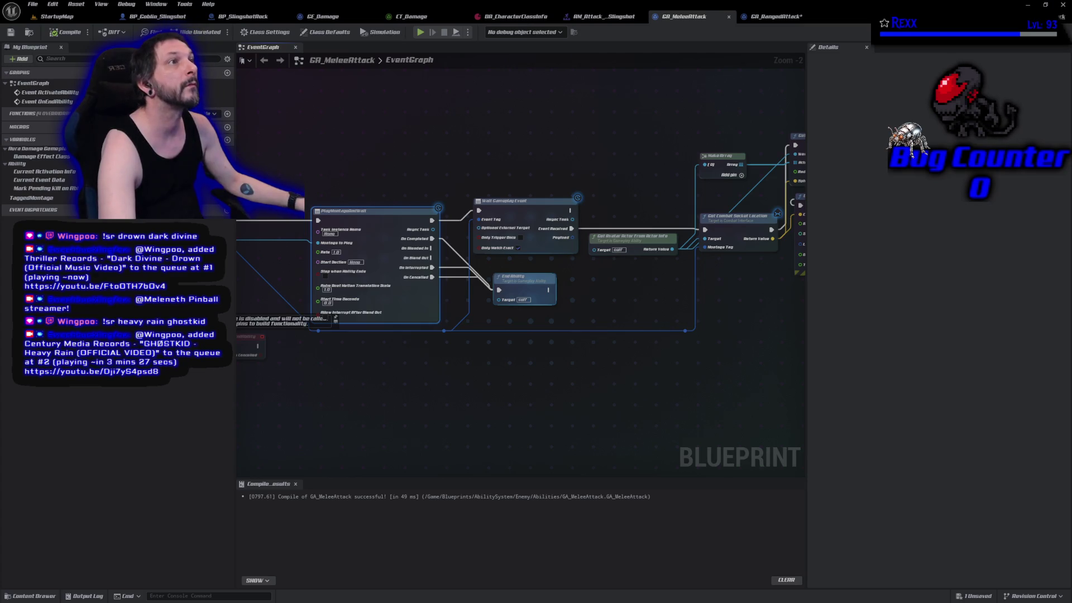
{"action": "mouse_move", "coordinate": [499, 146]}
{"action": "left_mouse_down"}
{"action": "mouse_move", "coordinate": [603, 290]}
{"action": "mouse_move", "coordinate": [561, 304]}
{"action": "left_mouse_up"}
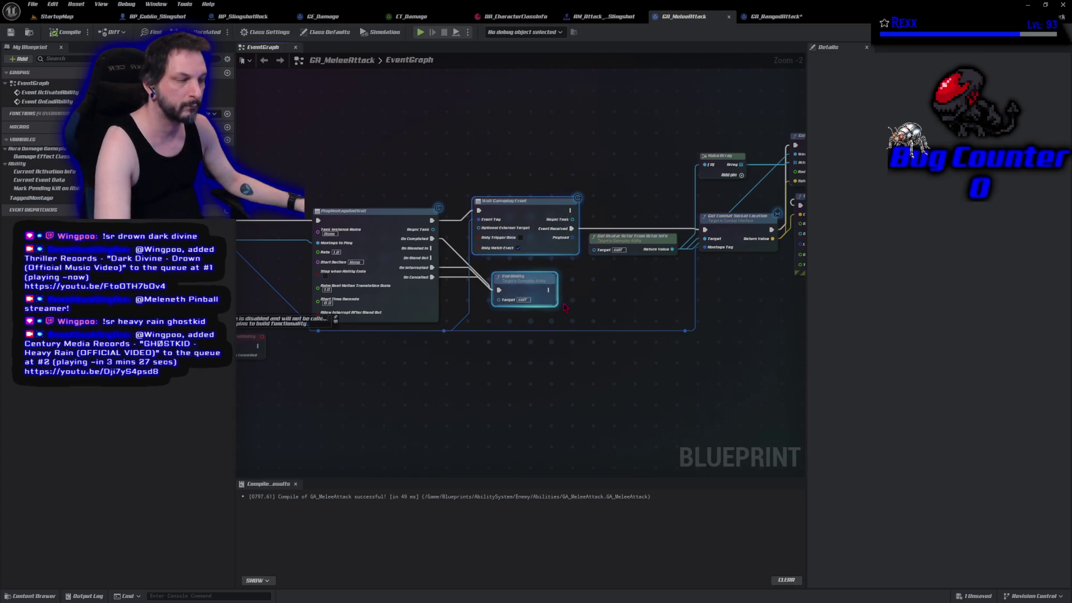
{"action": "left_click", "coordinate": [774, 17]}
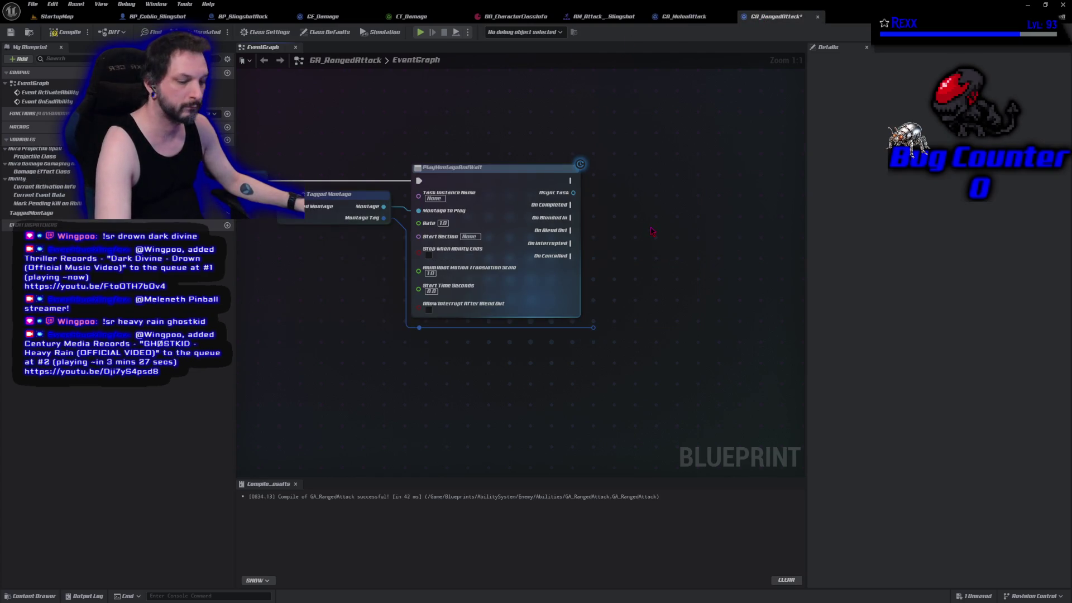
Step: Paste Wait Gameplay Event and End Ability, wiring Montage Tag to Event Tag and the execution
{"action": "key", "text": "ctrl+v"}
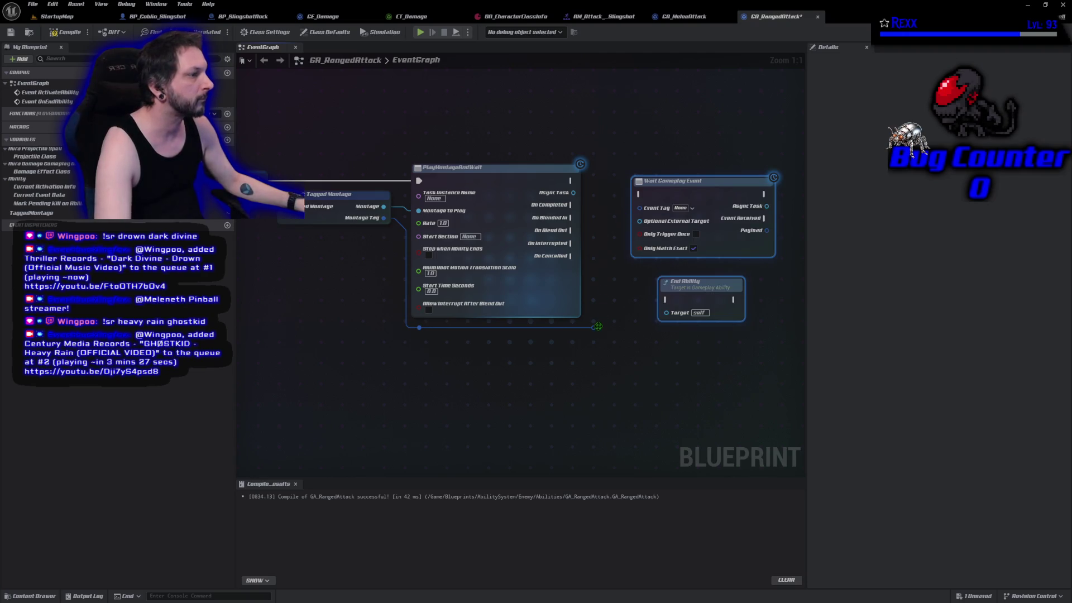
{"action": "mouse_move", "coordinate": [593, 328]}
{"action": "left_mouse_down"}
{"action": "mouse_move", "coordinate": [610, 235]}
{"action": "mouse_move", "coordinate": [641, 210]}
{"action": "left_mouse_up"}
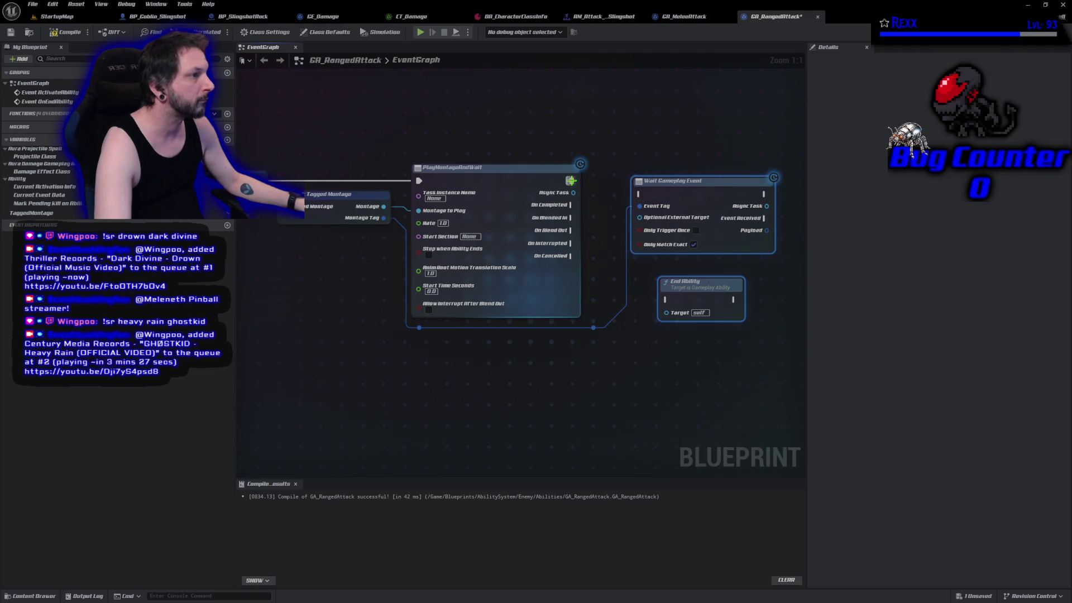
{"action": "mouse_move", "coordinate": [570, 181]}
{"action": "left_mouse_down"}
{"action": "mouse_move", "coordinate": [638, 194]}
{"action": "mouse_move", "coordinate": [657, 179]}
{"action": "left_mouse_up"}
{"action": "left_click", "coordinate": [650, 335]}
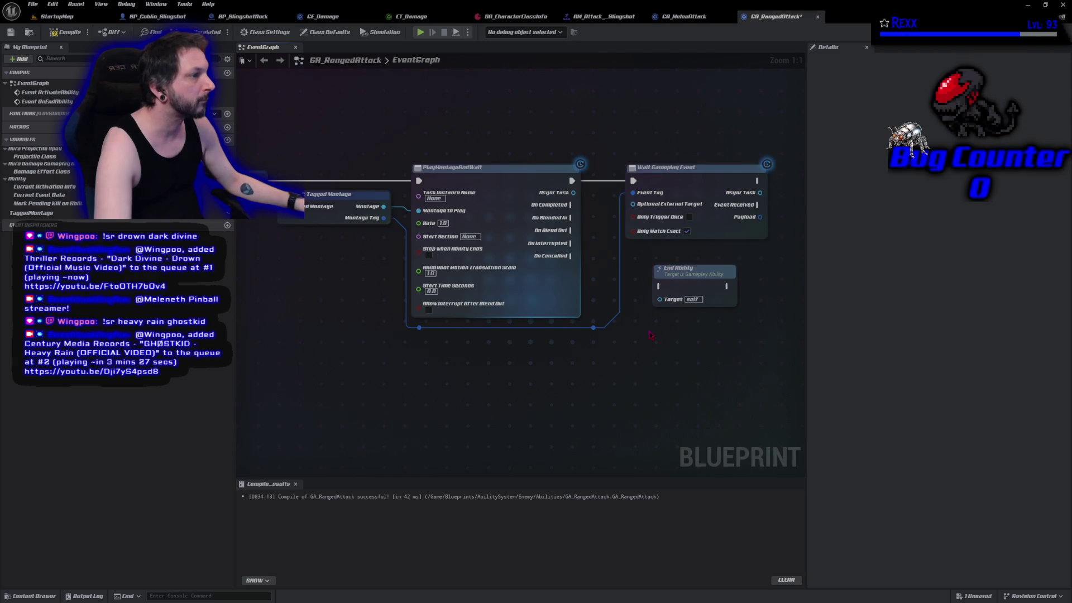
Step: End the ability on montage Completed, Interrupted or Cancelled, then compile and save GA_RangedAttack
{"action": "mouse_move", "coordinate": [570, 204]}
{"action": "left_mouse_down"}
{"action": "mouse_move", "coordinate": [611, 215]}
{"action": "mouse_move", "coordinate": [646, 292]}
{"action": "mouse_move", "coordinate": [660, 287]}
{"action": "left_mouse_up"}
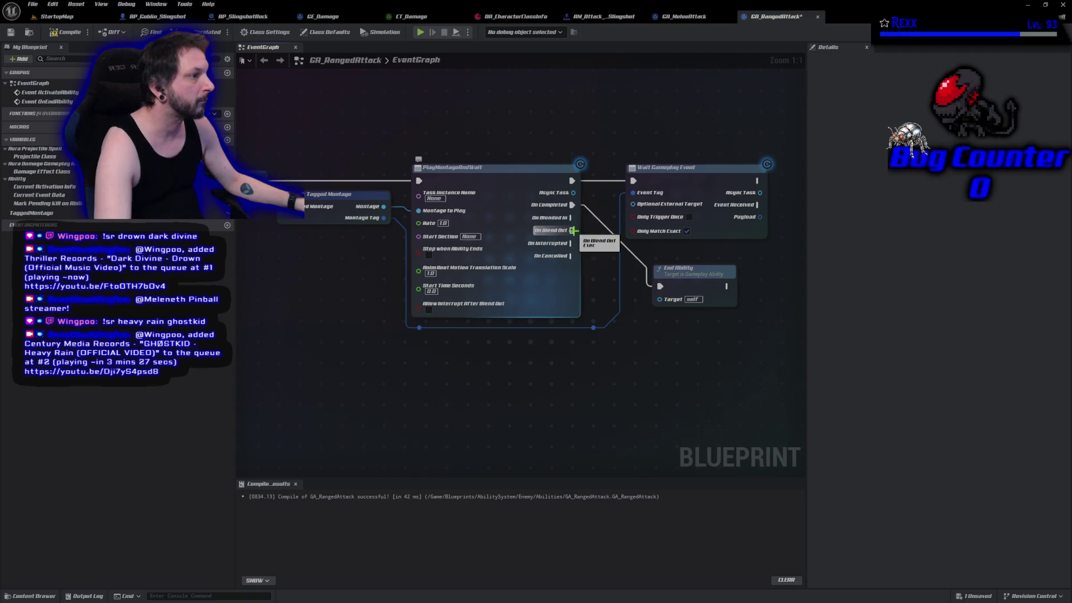
{"action": "left_click_drag", "start_coordinate": [572, 244], "coordinate": [659, 287]}
{"action": "left_click_drag", "start_coordinate": [570, 256], "coordinate": [659, 287]}
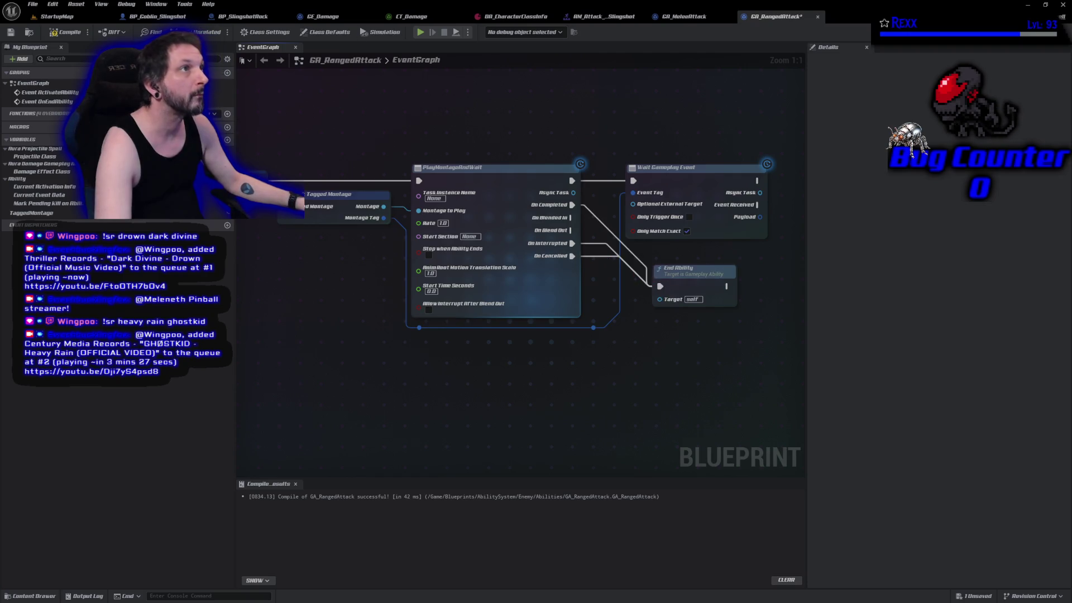
{"action": "left_click", "coordinate": [66, 32]}
{"action": "left_click", "coordinate": [11, 32]}
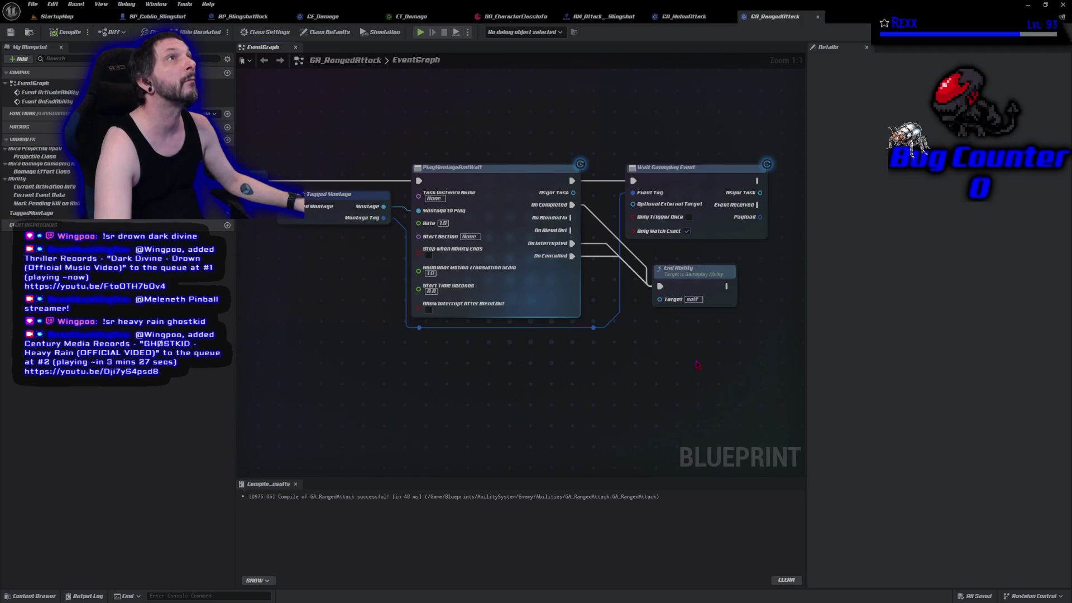
{"action": "left_click_drag", "start_coordinate": [698, 365], "coordinate": [641, 374]}
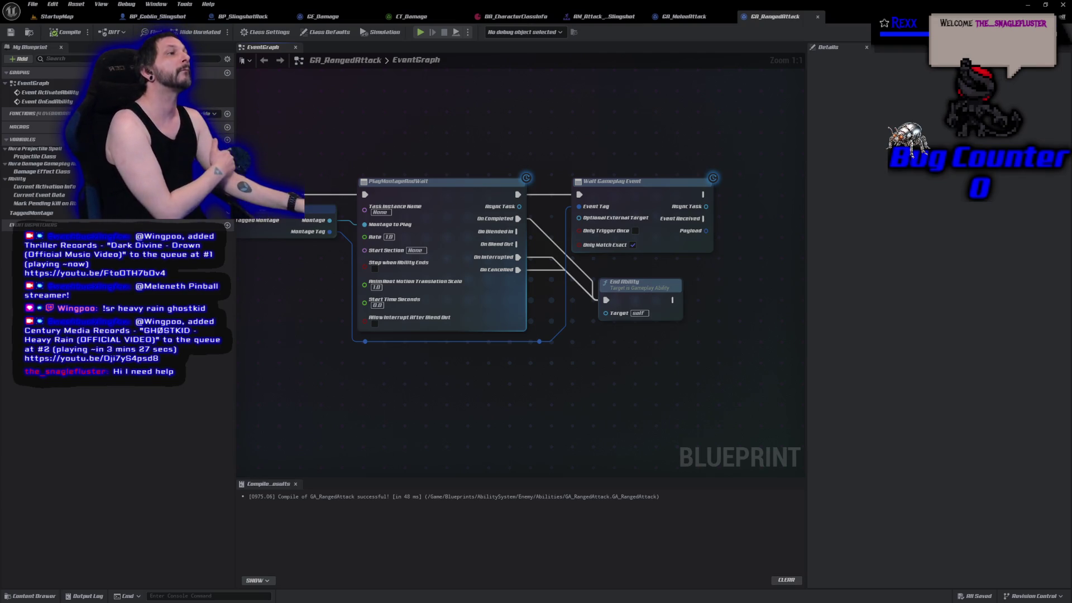
{"action": "left_click", "coordinate": [150, 17]}
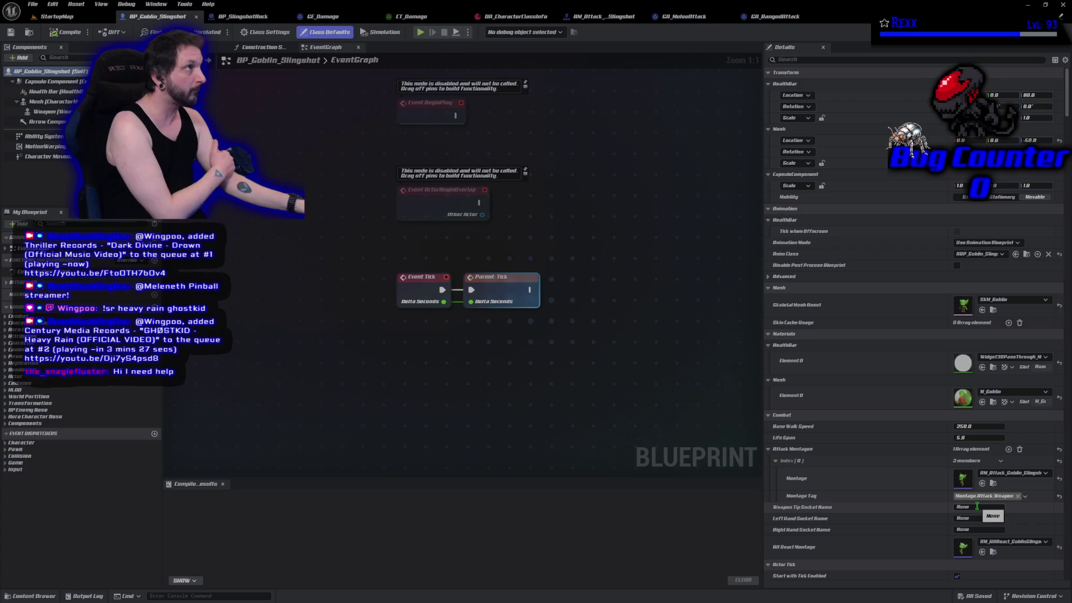
Step: Set BP_Goblin_Slingshot's Weapon Tip Socket Name to Pouch, then compile and save it
{"action": "left_click", "coordinate": [977, 507]}
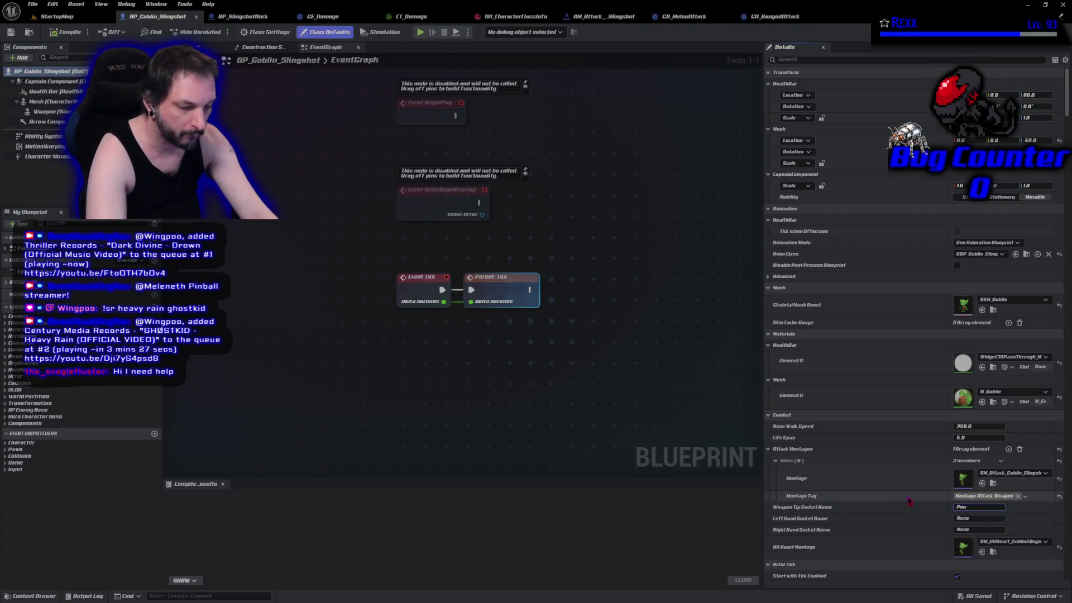
{"action": "type", "text": "Pouch"}
{"action": "key", "text": "Return"}
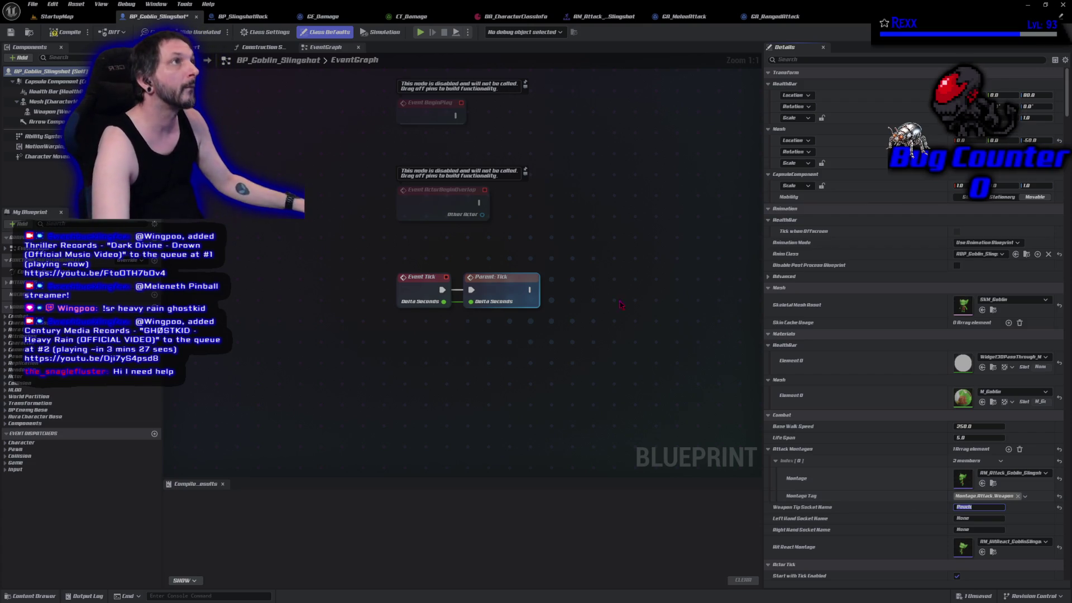
{"action": "left_click", "coordinate": [66, 32]}
{"action": "key", "text": "ctrl+s"}
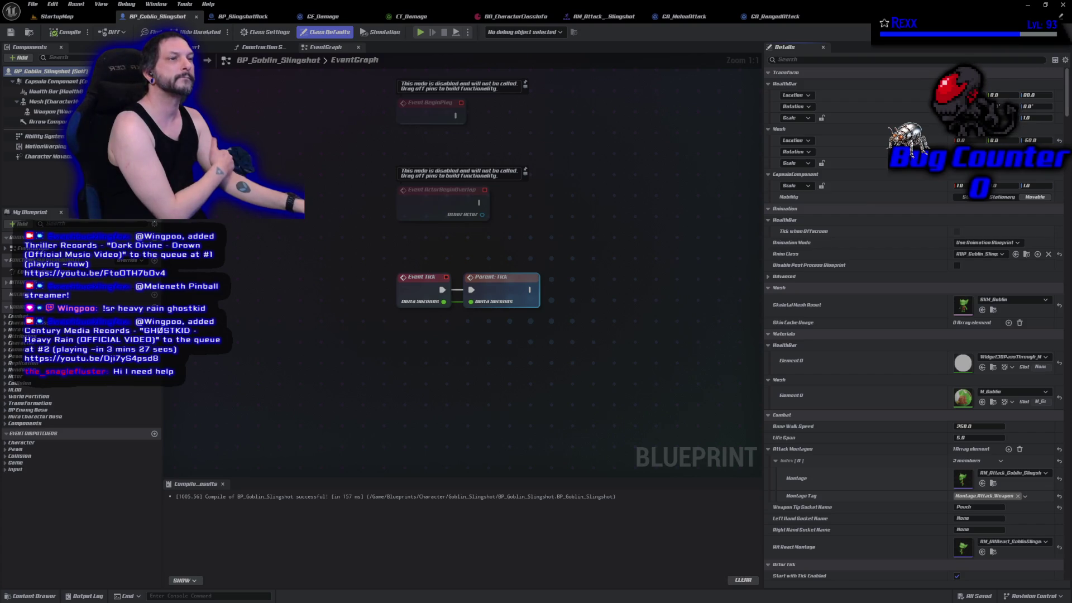
{"action": "left_click", "coordinate": [73, 18]}
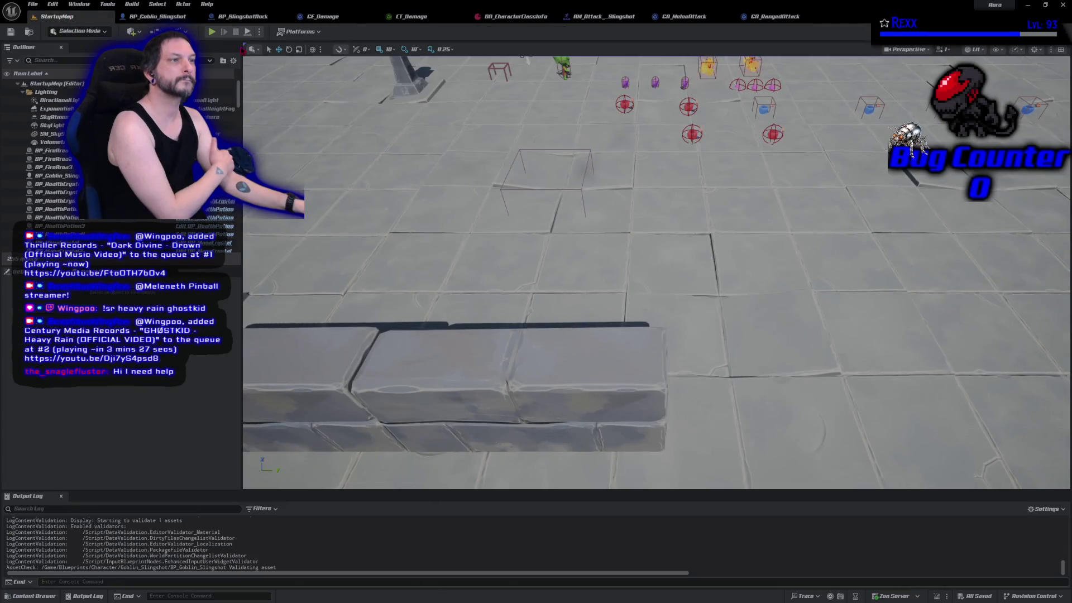
{"action": "left_click", "coordinate": [211, 32]}
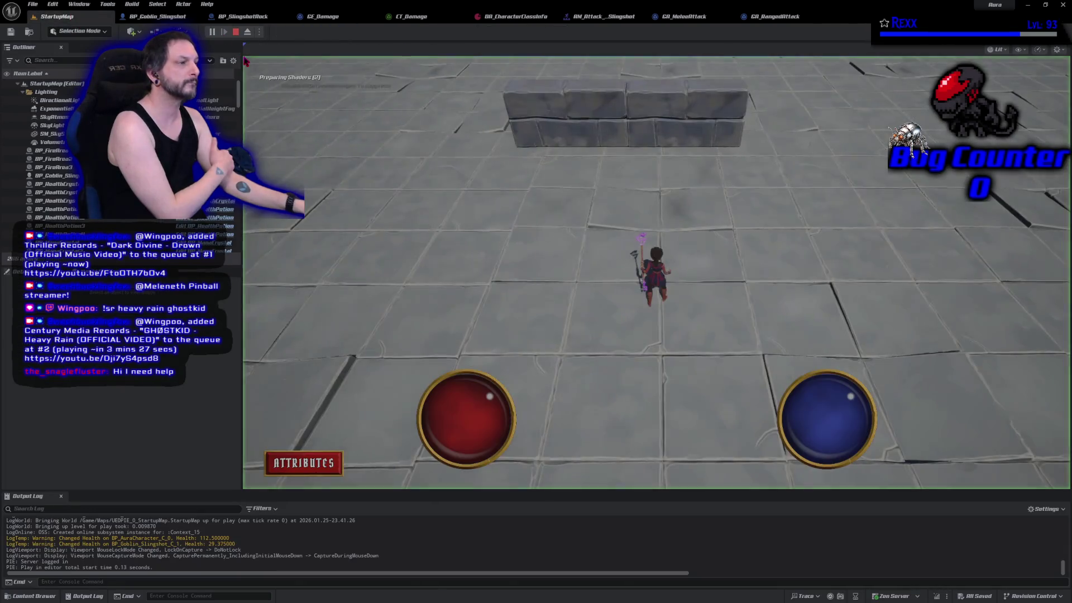
{"action": "left_click", "coordinate": [815, 149]}
{"action": "left_click", "coordinate": [547, 190]}
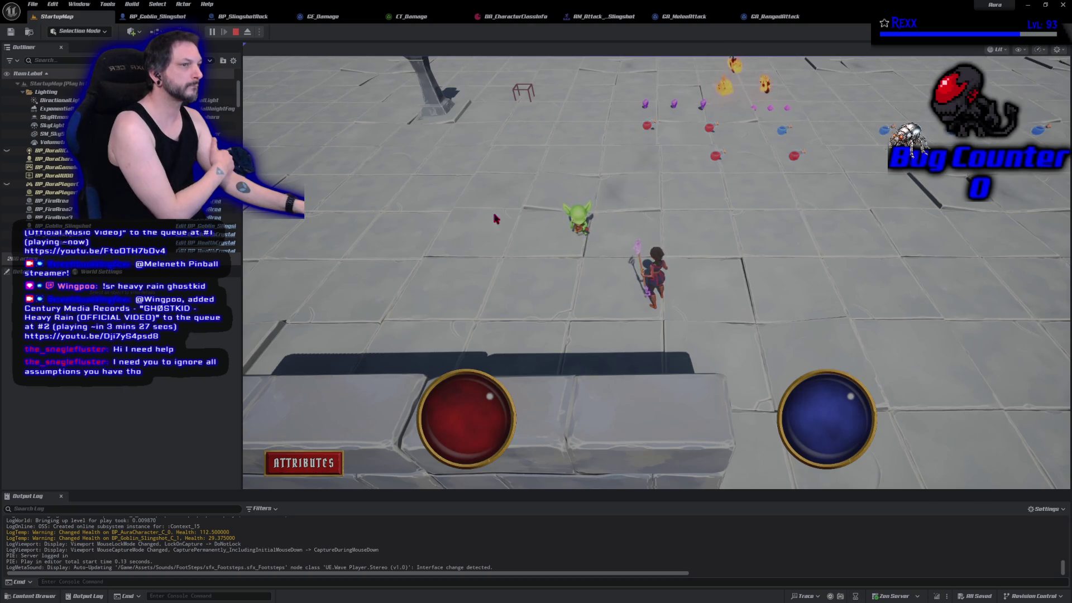
{"action": "left_click", "coordinate": [235, 33]}
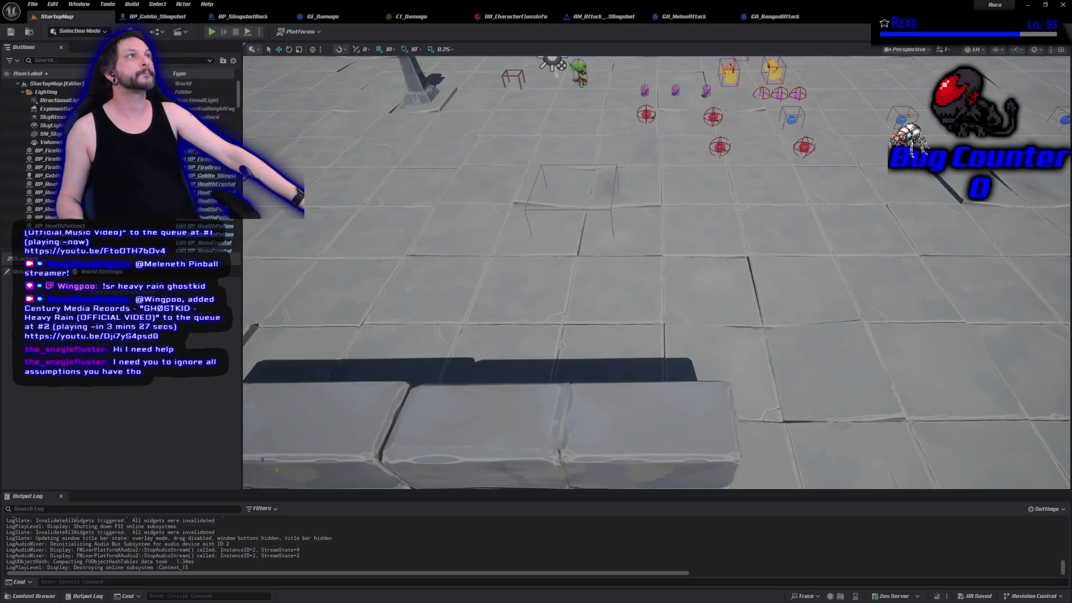
{"action": "left_click", "coordinate": [212, 31]}
{"action": "left_click", "coordinate": [774, 173]}
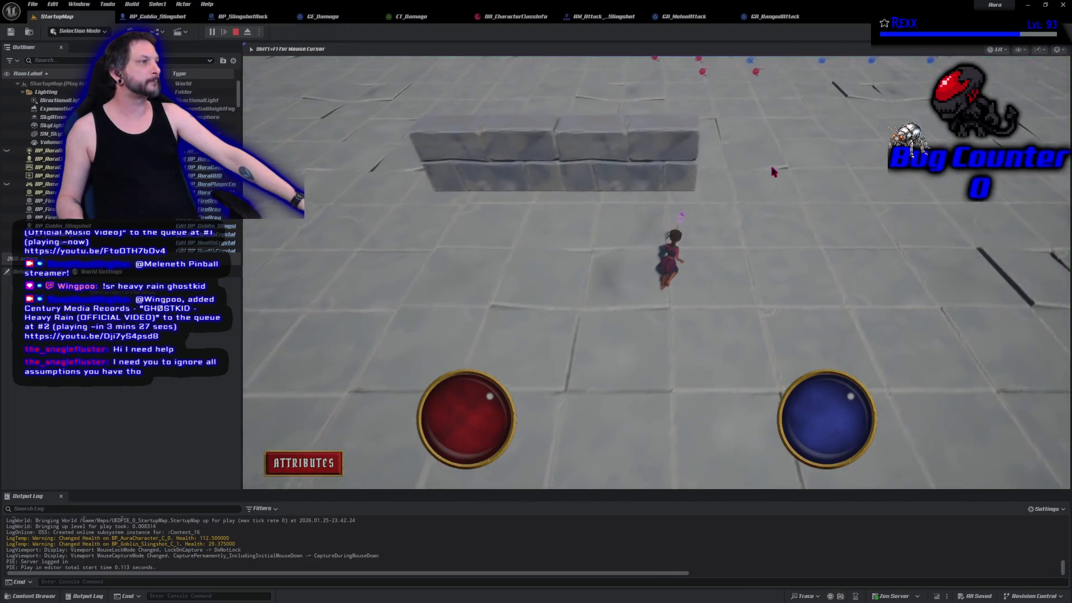
{"action": "left_click", "coordinate": [323, 276]}
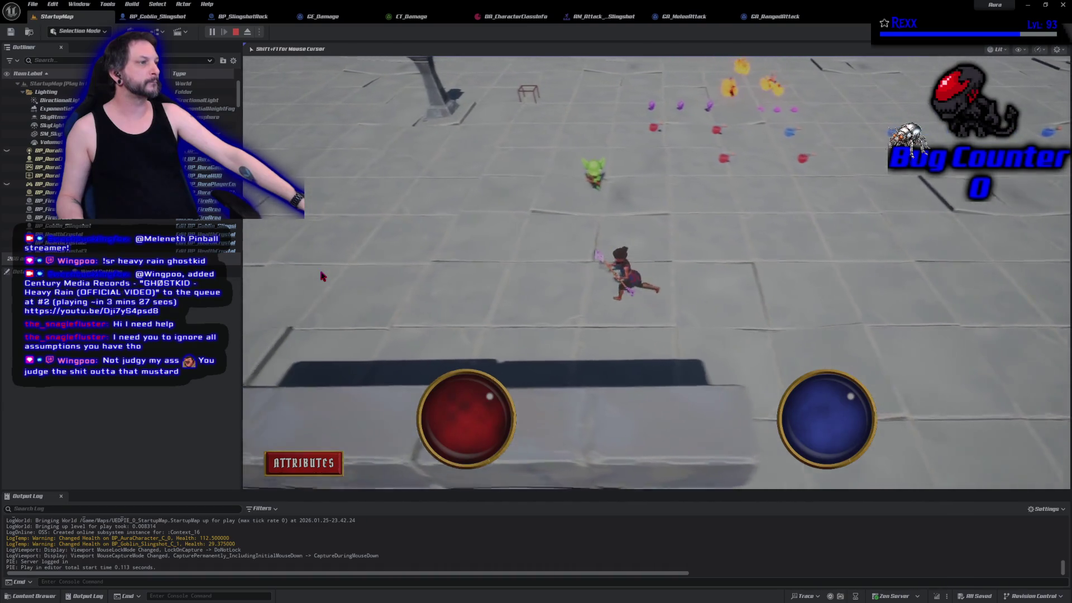
{"action": "left_click", "coordinate": [720, 277]}
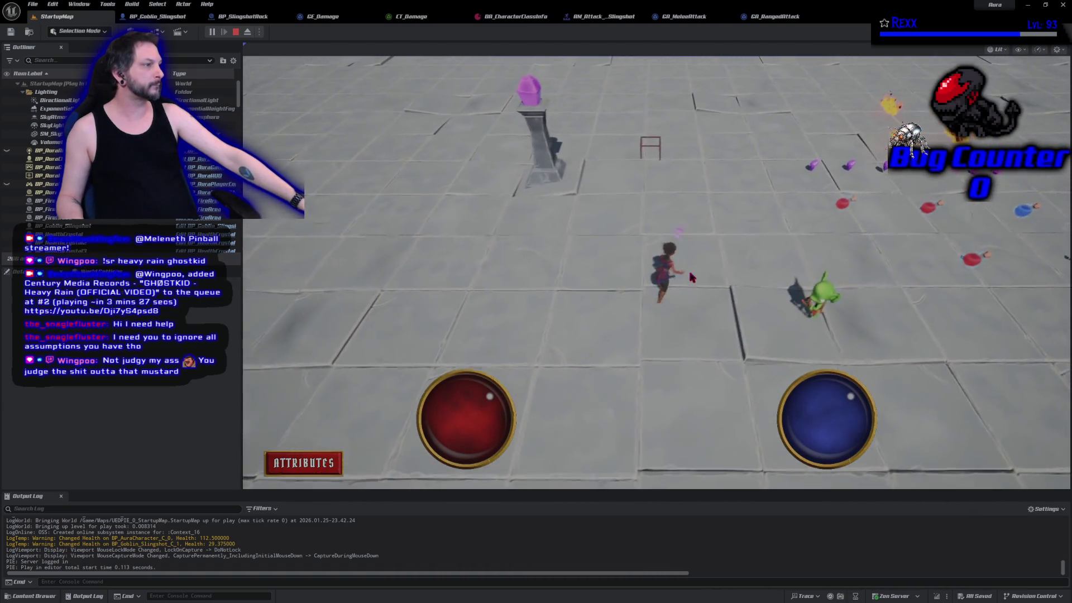
{"action": "left_click", "coordinate": [1007, 429]}
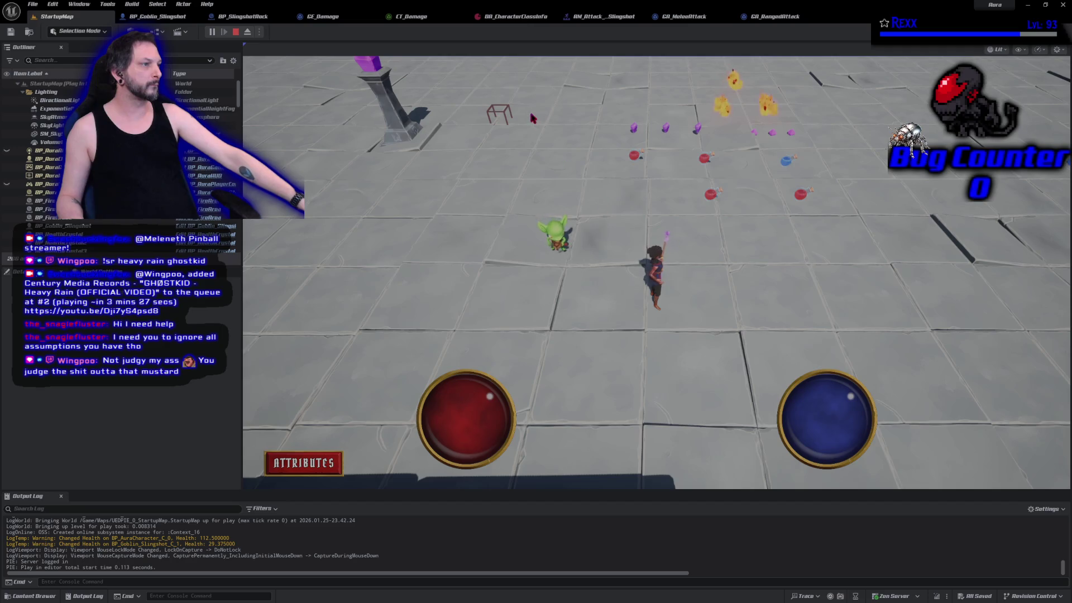
{"action": "left_click", "coordinate": [612, 294]}
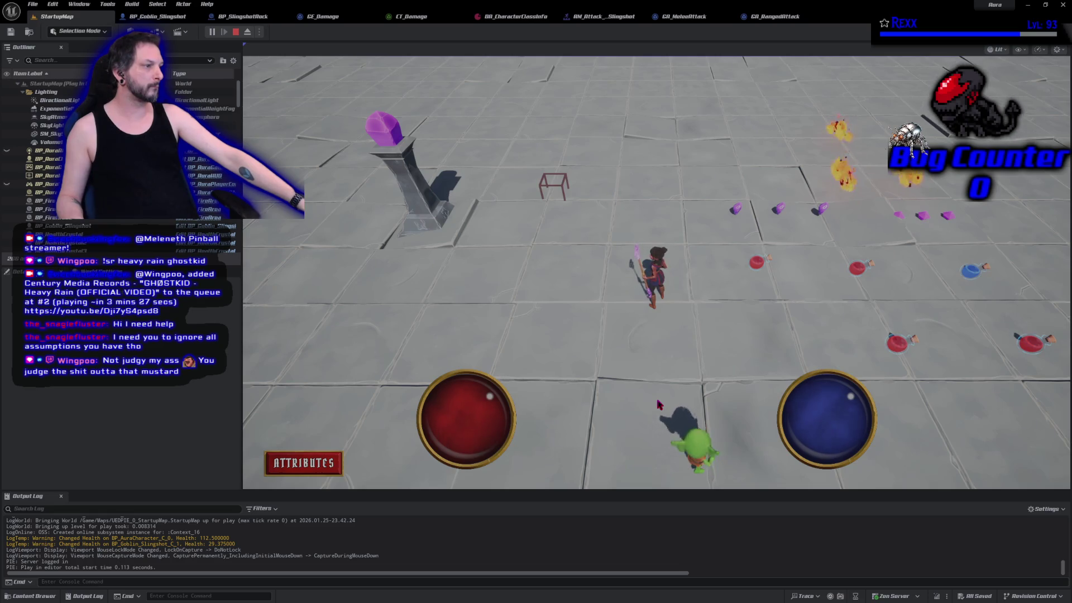
{"action": "left_click", "coordinate": [628, 467]}
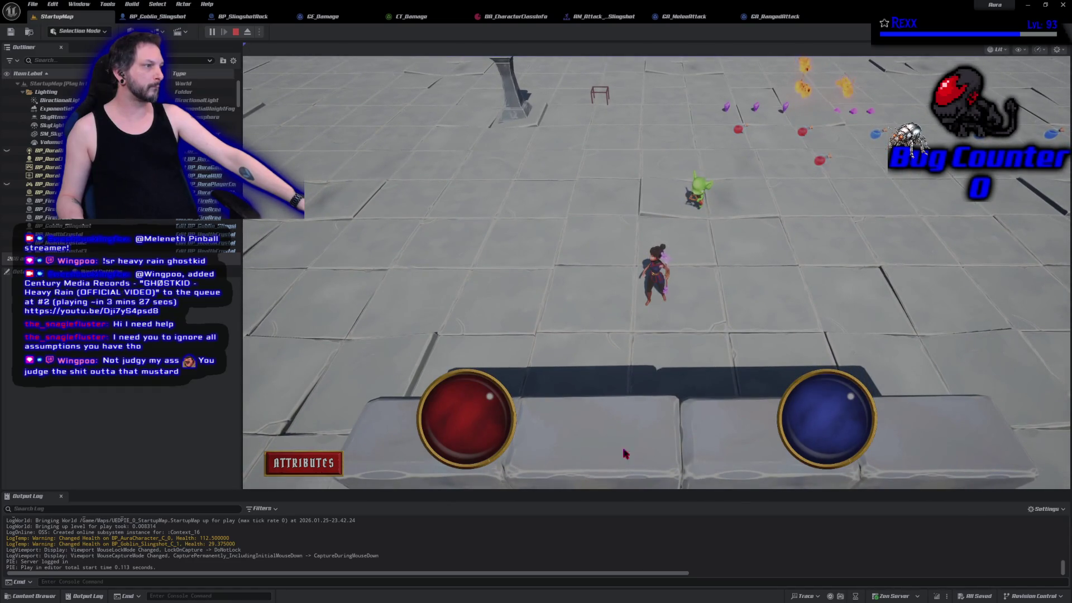
{"action": "left_click", "coordinate": [235, 31]}
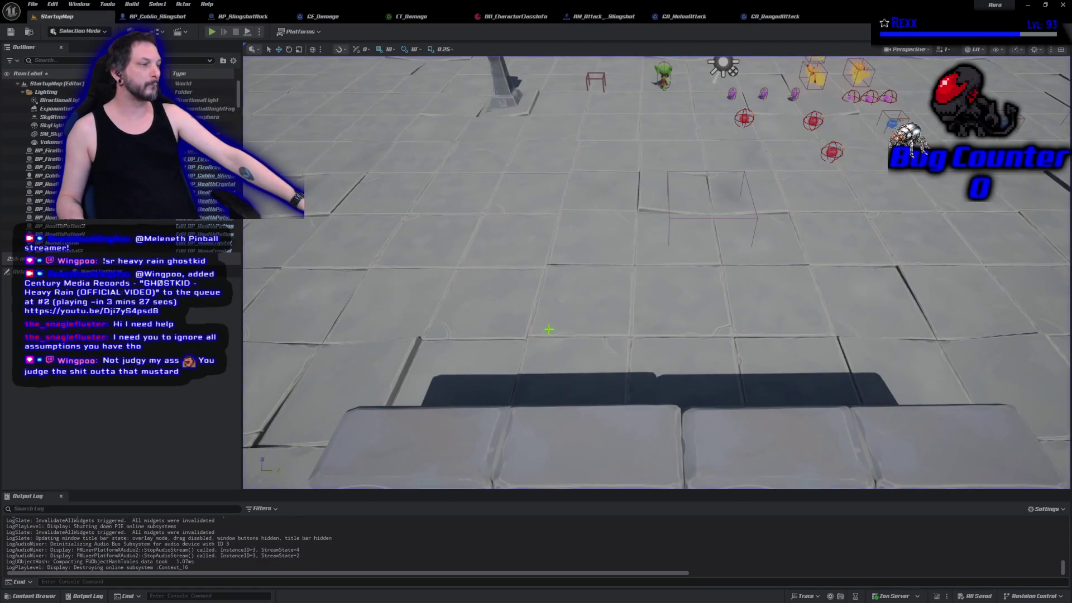
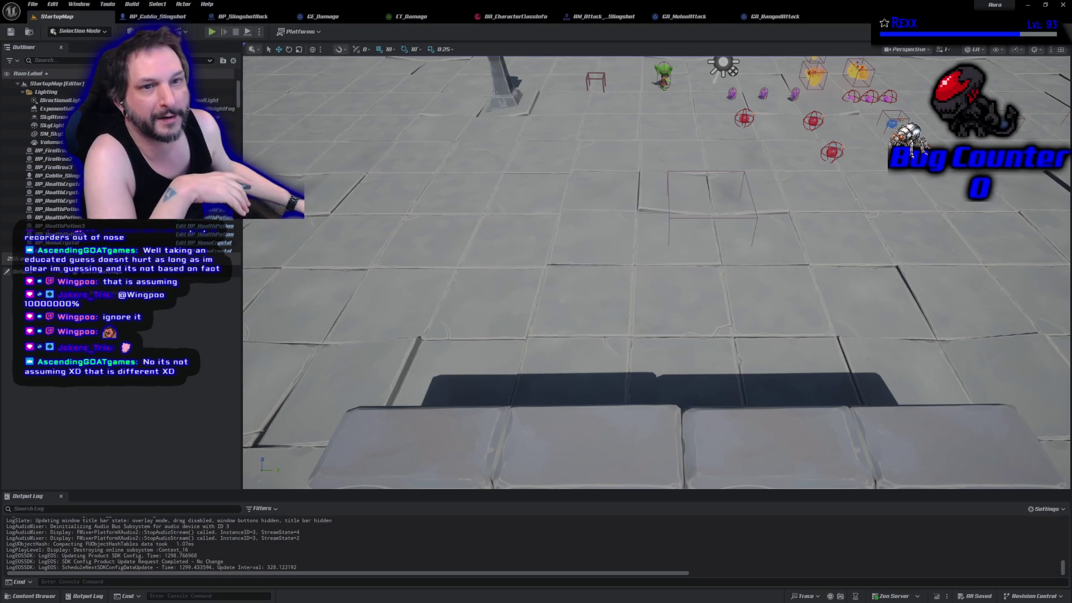
Step: Launch Chrome so a Google new-tab window opens over the Unreal editor
{"action": "key", "text": "super+1"}
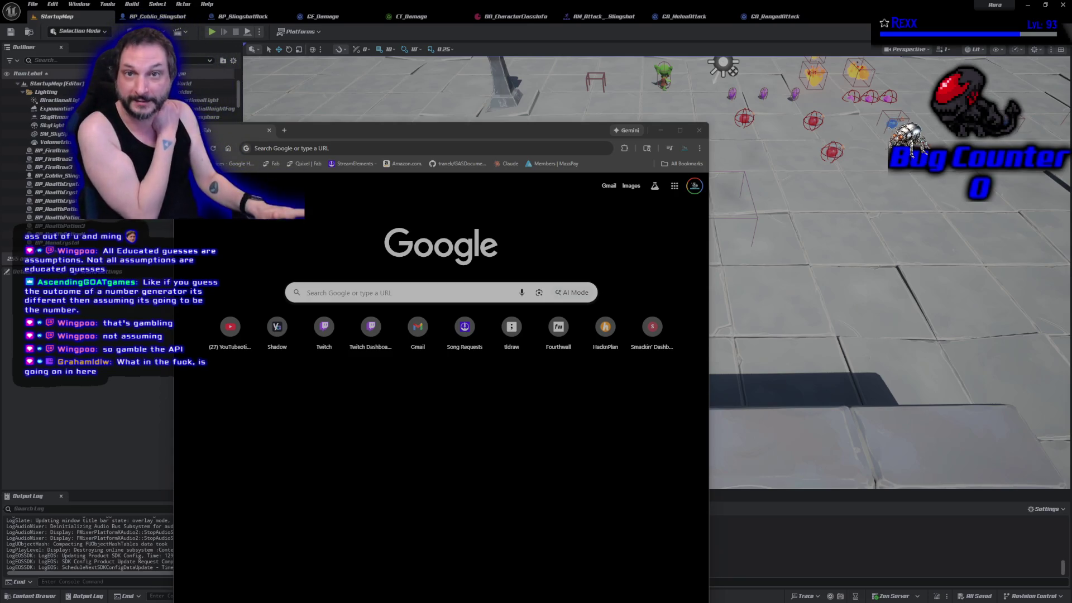
Step: Start a new Claude chat and type 'a viewer needs help.' as the first line
{"action": "left_click", "coordinate": [508, 171]}
{"action": "left_click", "coordinate": [507, 167]}
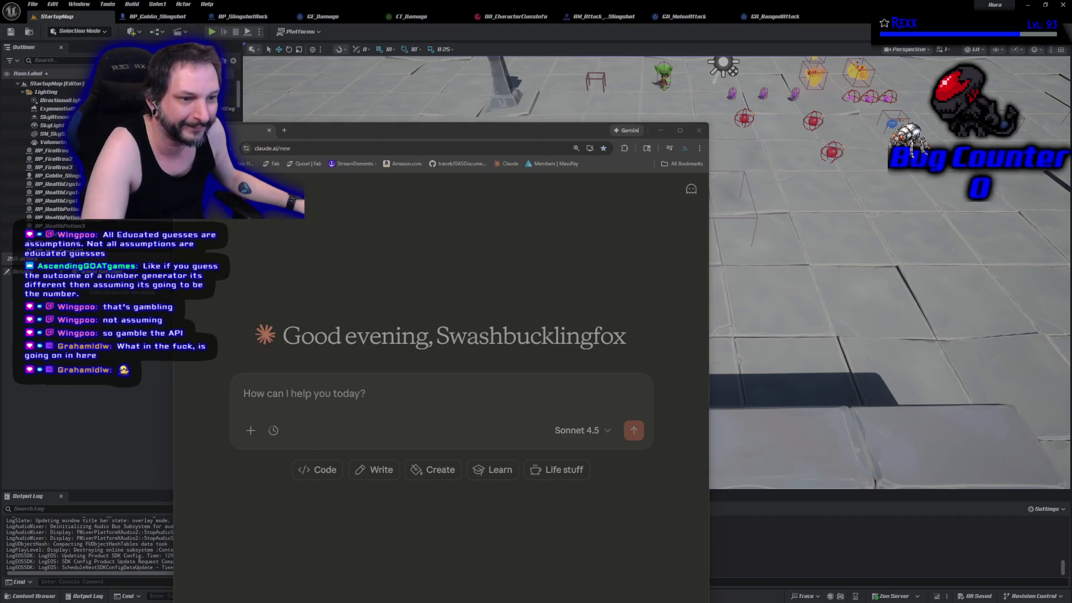
{"action": "left_click", "coordinate": [369, 407]}
{"action": "type", "text": "a veiwe"}
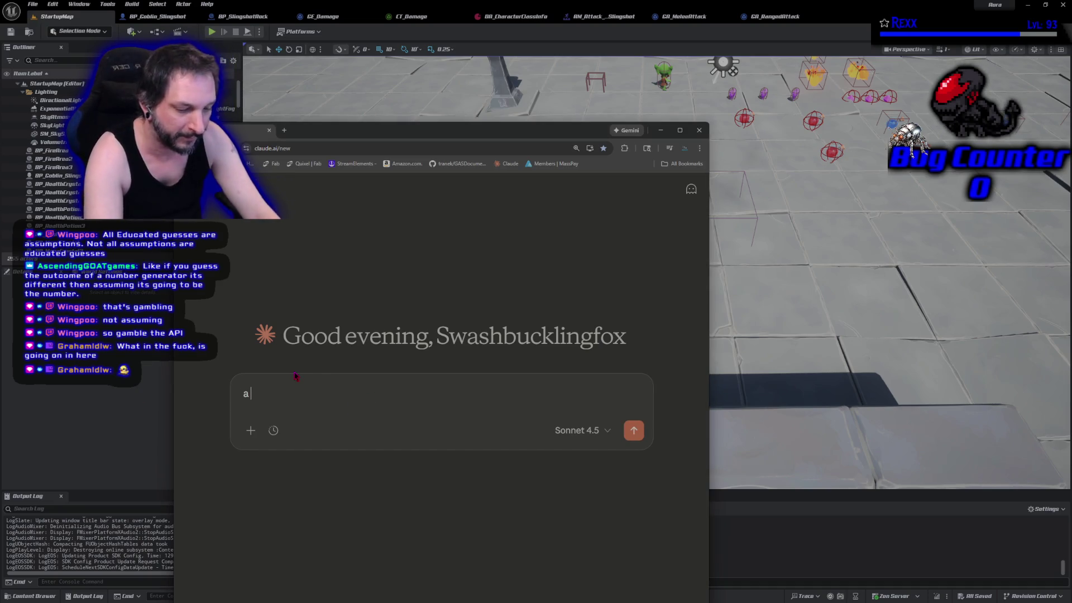
{"action": "key", "text": "BackSpace"}
{"action": "key", "text": "BackSpace"}
{"action": "key", "text": "BackSpace"}
{"action": "type", "text": "iewer needs hbel"}
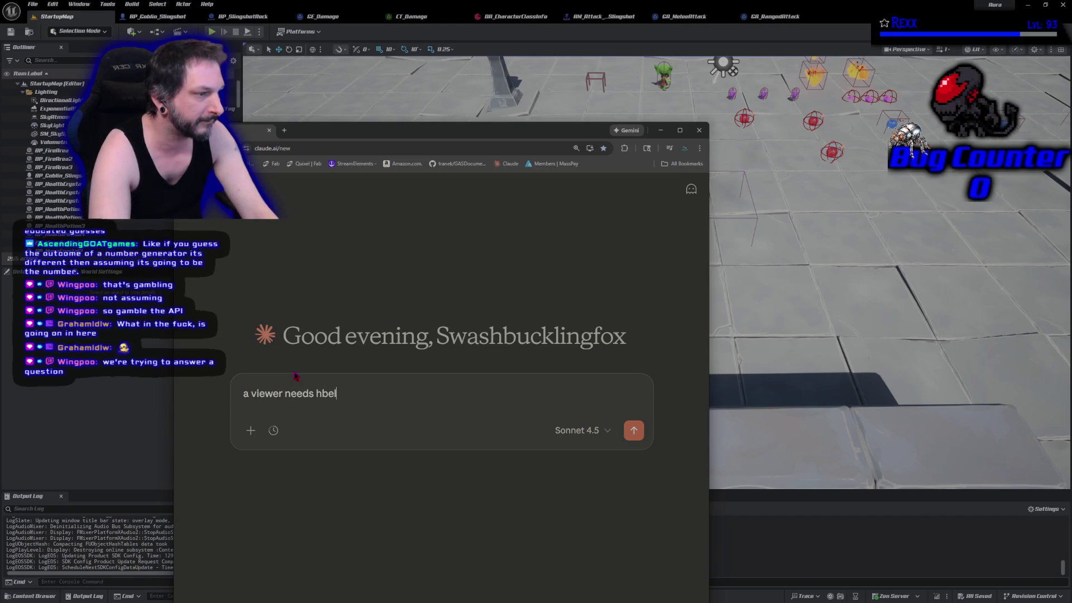
{"action": "key", "text": "BackSpace"}
{"action": "key", "text": "BackSpace"}
{"action": "key", "text": "BackSpace"}
{"action": "type", "text": "elp"}
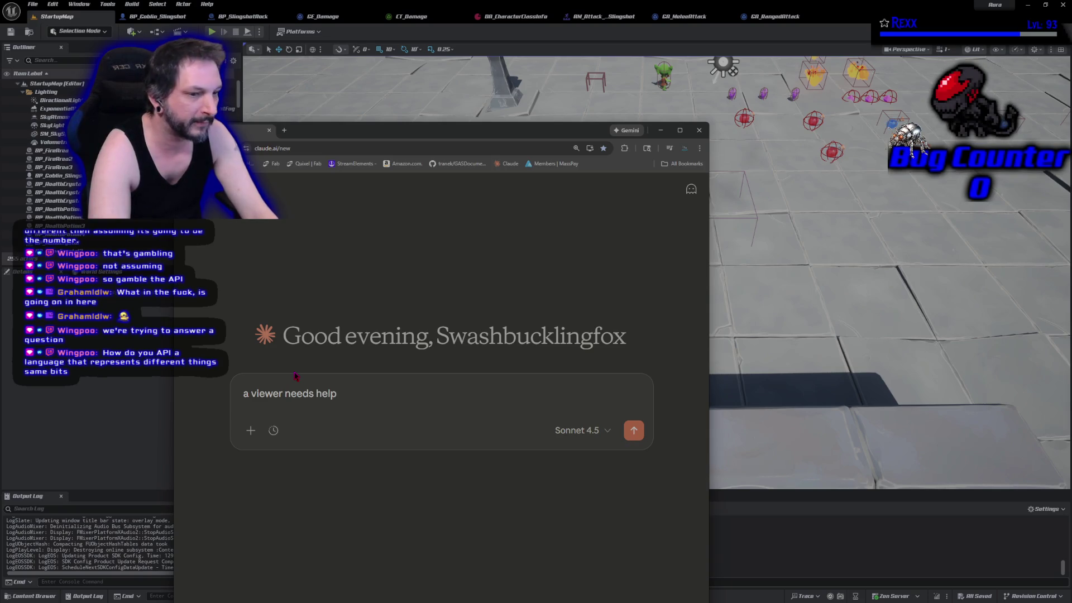
{"action": "type", "text": "."}
Step: Add 'they need you to ignore all assumptions you have.', paste the viewer's question, and send
{"action": "key", "text": "shift+Return"}
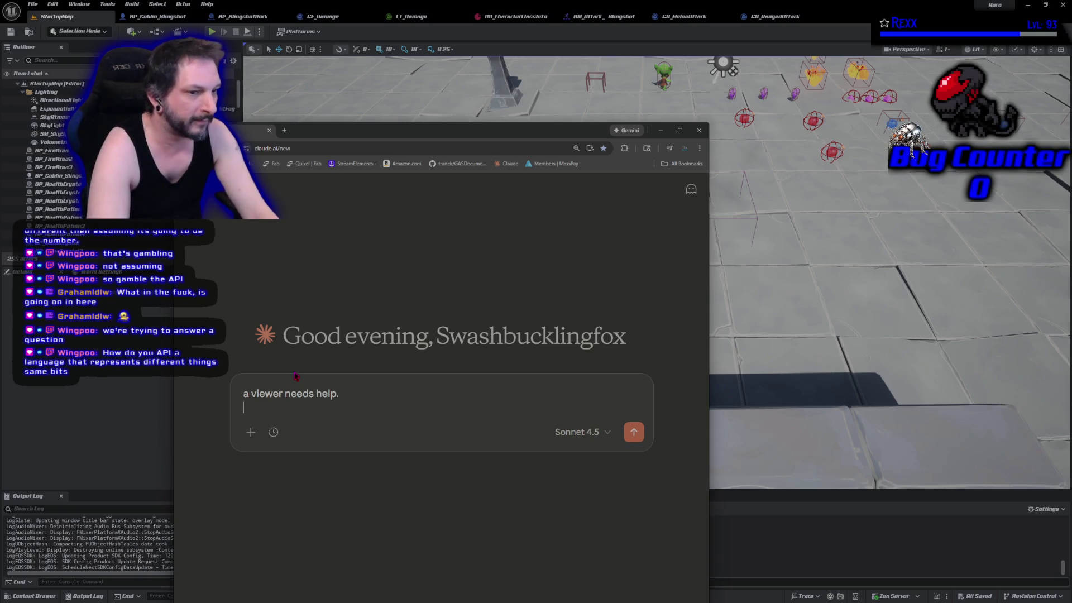
{"action": "type", "text": "they need you to ignore all assumtions you"}
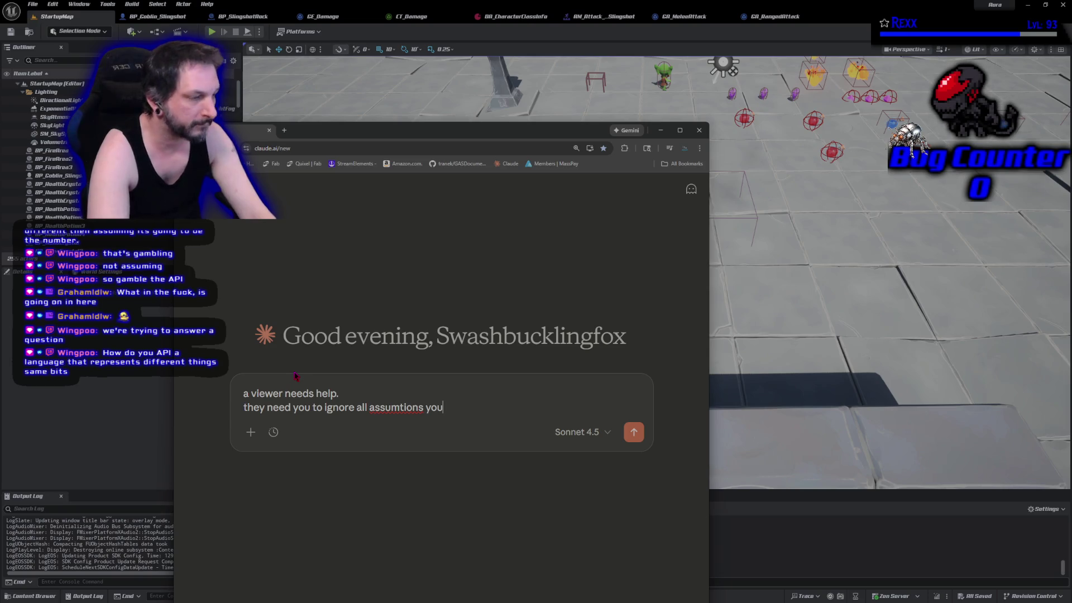
{"action": "type", "text": "p"}
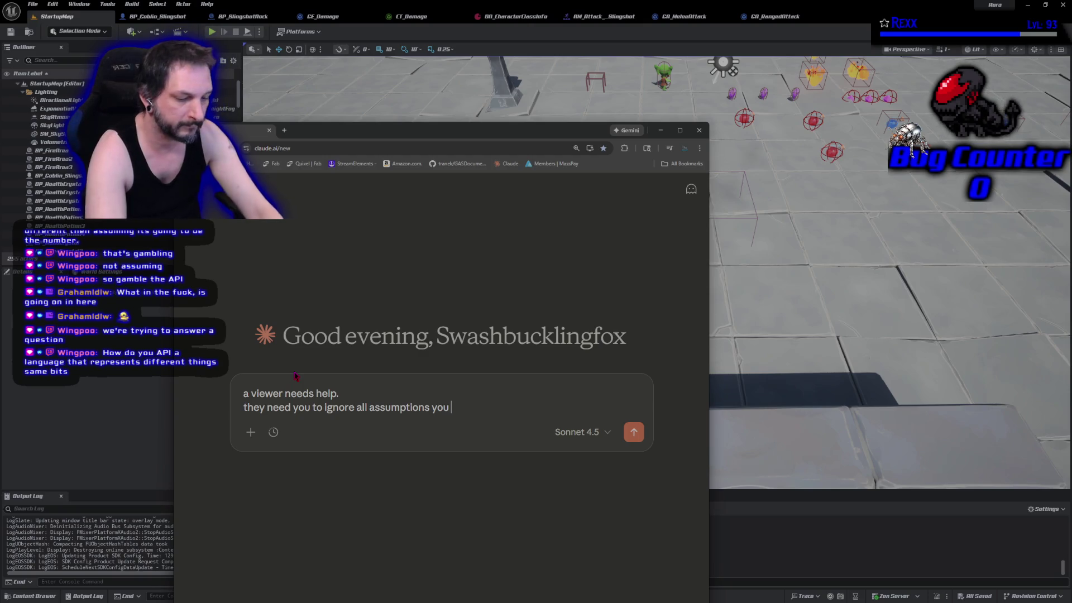
{"action": "type", "text": "  have."}
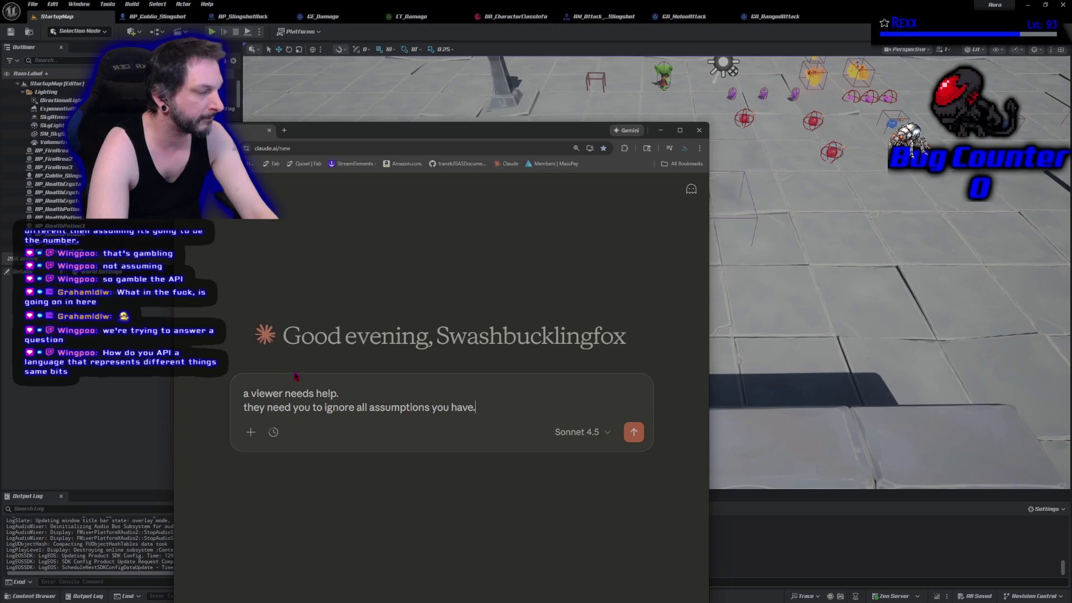
{"action": "key", "text": "shift+Return"}
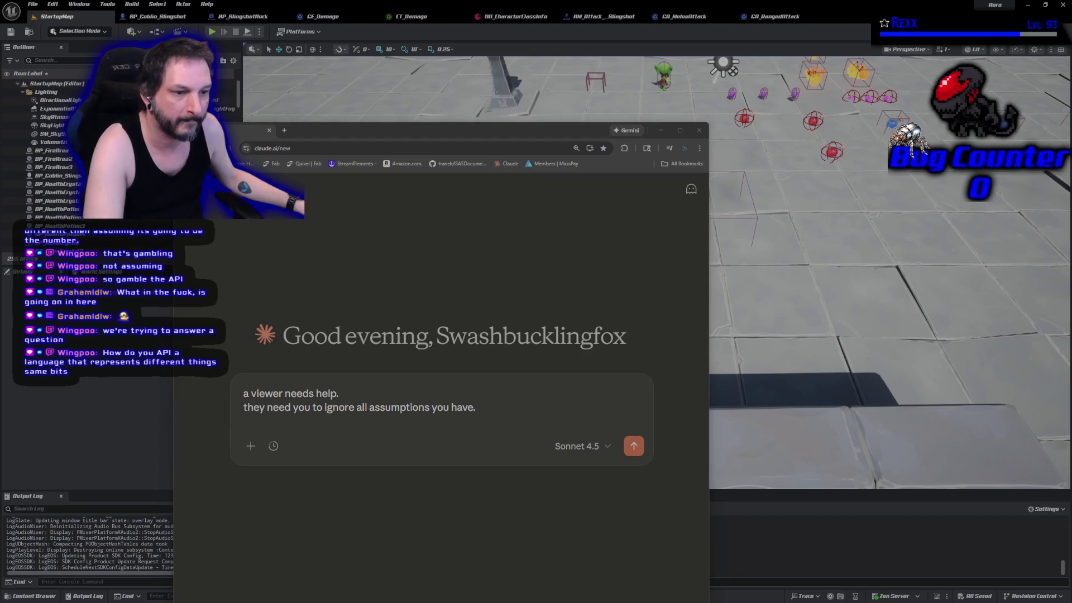
{"action": "left_click", "coordinate": [461, 423]}
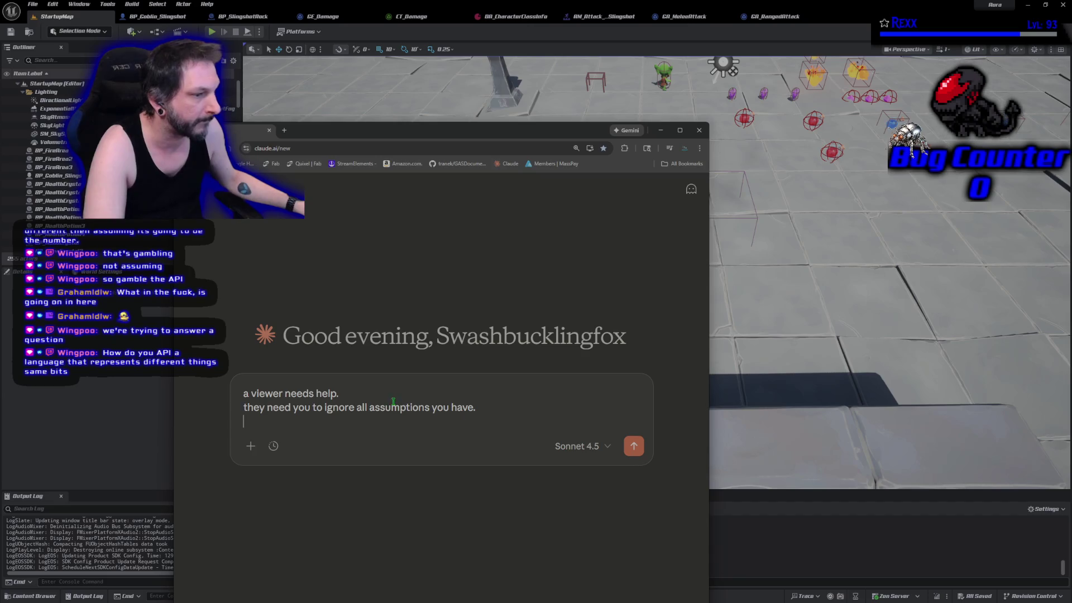
{"action": "type", "text": "How do you API a language that represents different things same bits"}
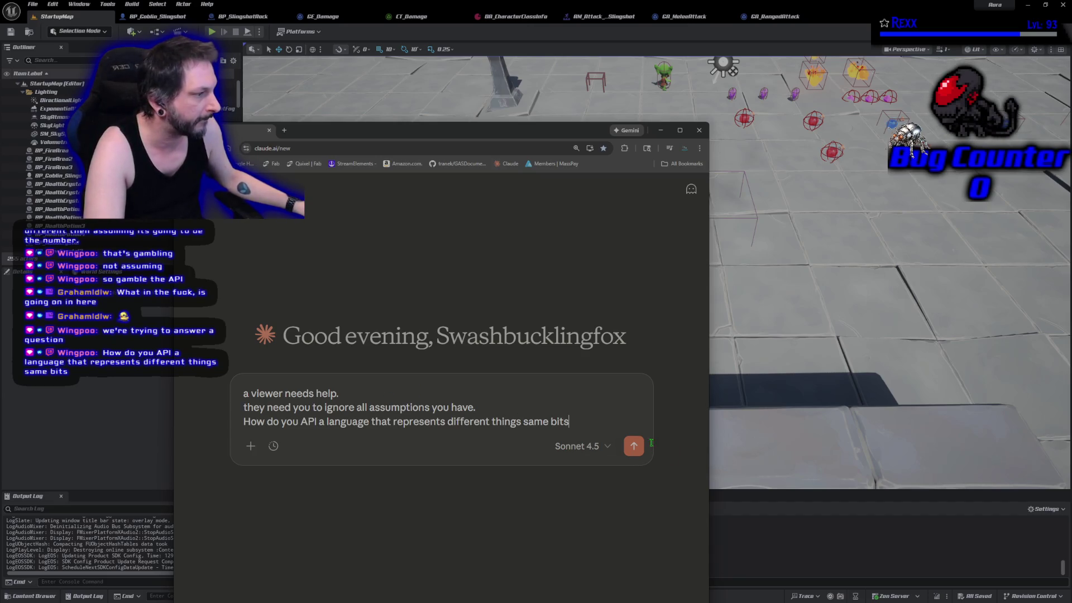
{"action": "left_click", "coordinate": [634, 445]}
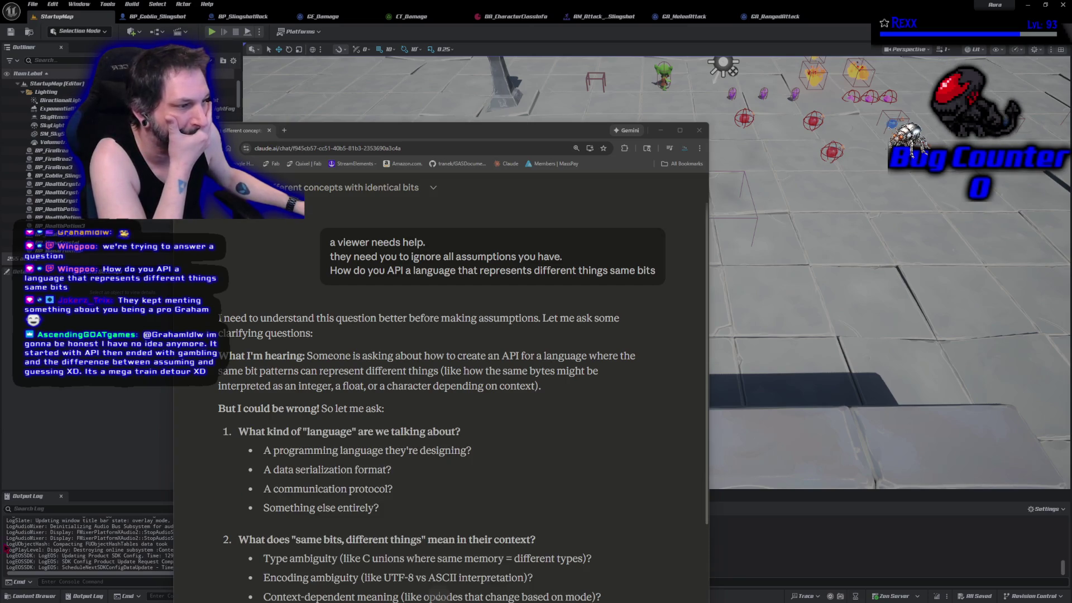
Step: Move the Claude window aside, read through its clarifying reply, then return to Unreal
{"action": "left_click_drag", "start_coordinate": [503, 130], "coordinate": [601, 40]}
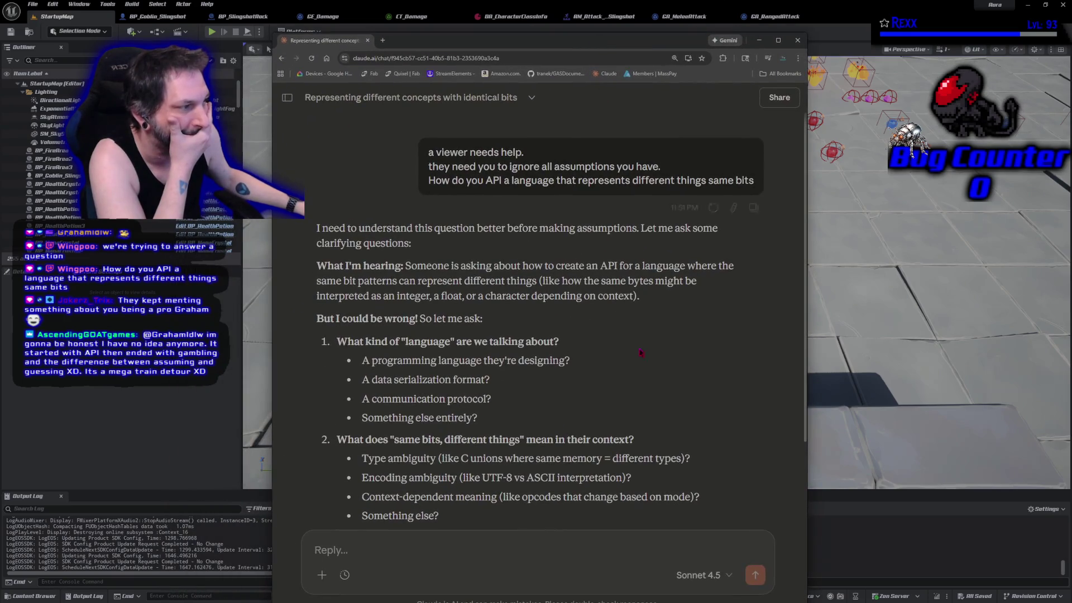
{"action": "left_click_drag", "start_coordinate": [317, 226], "coordinate": [487, 248]}
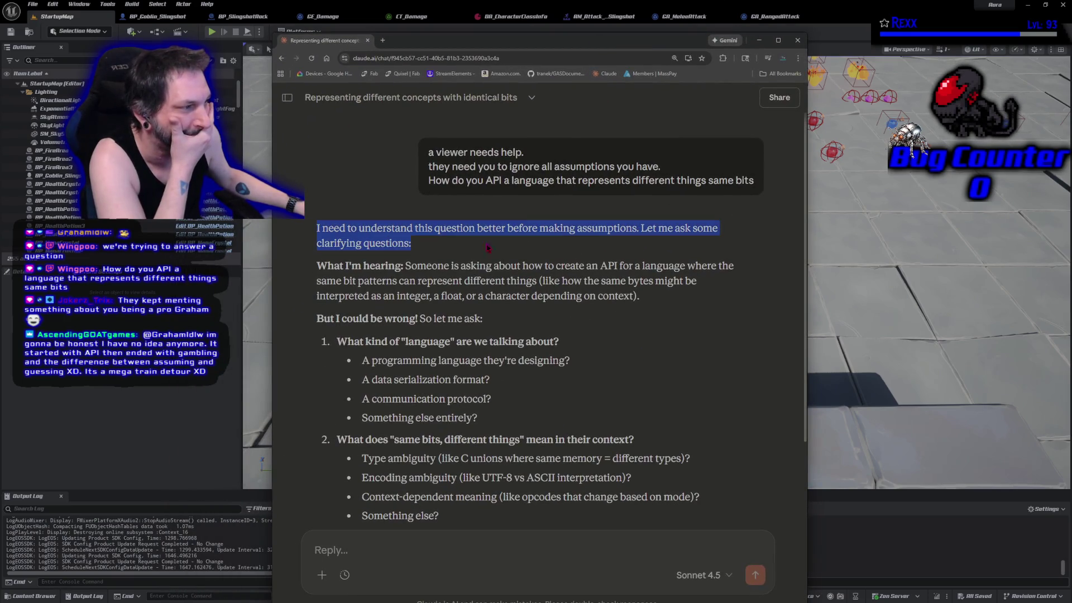
{"action": "mouse_move", "coordinate": [701, 242]}
{"action": "left_mouse_down"}
{"action": "mouse_move", "coordinate": [728, 235]}
{"action": "mouse_move", "coordinate": [725, 246]}
{"action": "left_mouse_up"}
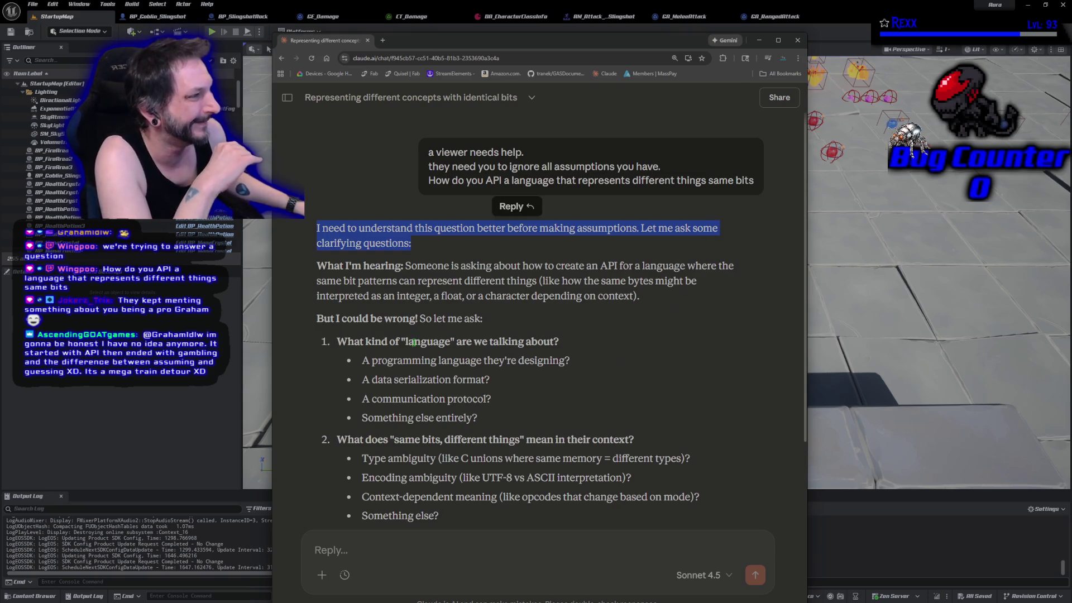
{"action": "left_click", "coordinate": [316, 283]}
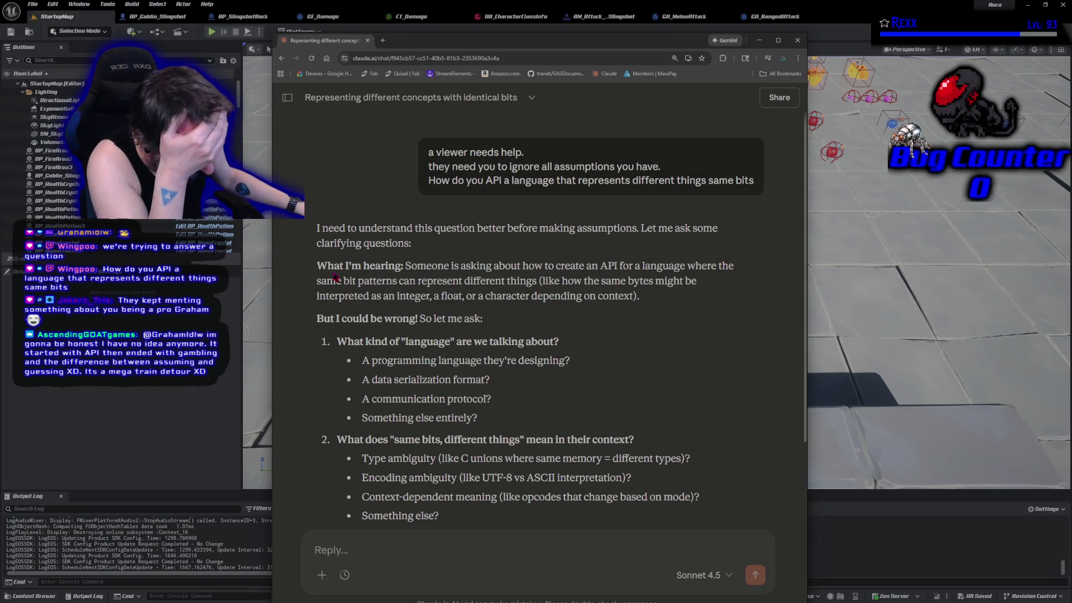
{"action": "scroll", "coordinate": [336, 282], "scroll_direction": "down", "scroll_amount": 5}
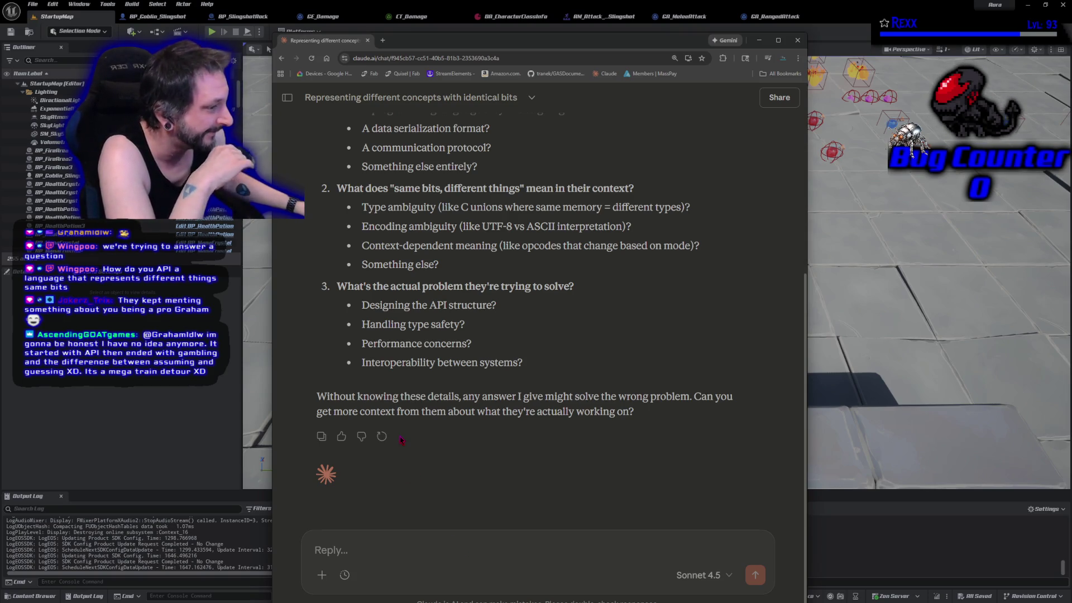
{"action": "scroll", "coordinate": [399, 435], "scroll_direction": "up", "scroll_amount": 3}
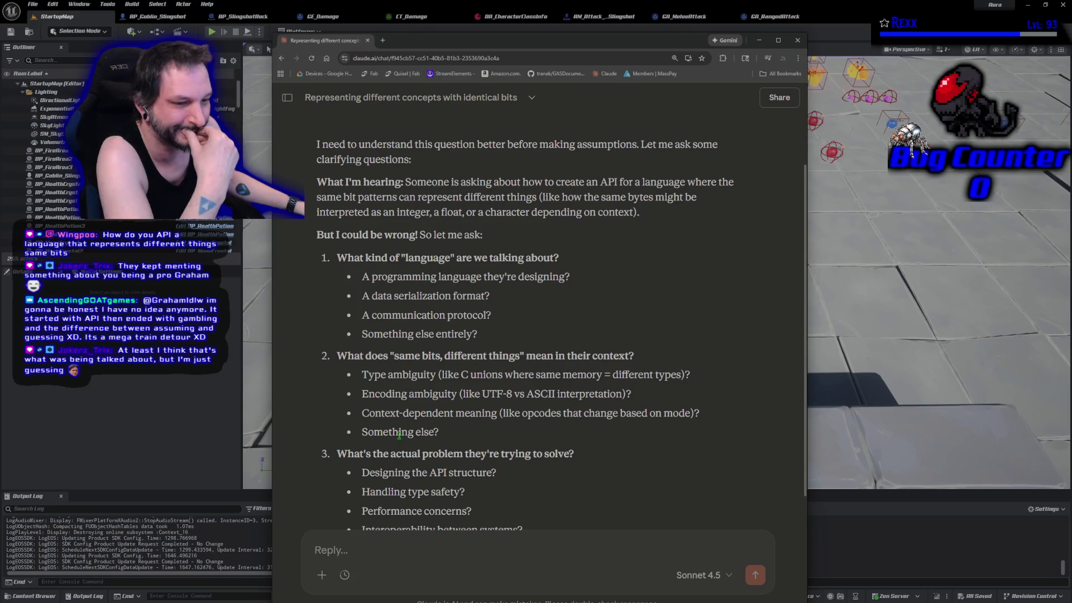
{"action": "scroll", "coordinate": [430, 403], "scroll_direction": "down", "scroll_amount": 2}
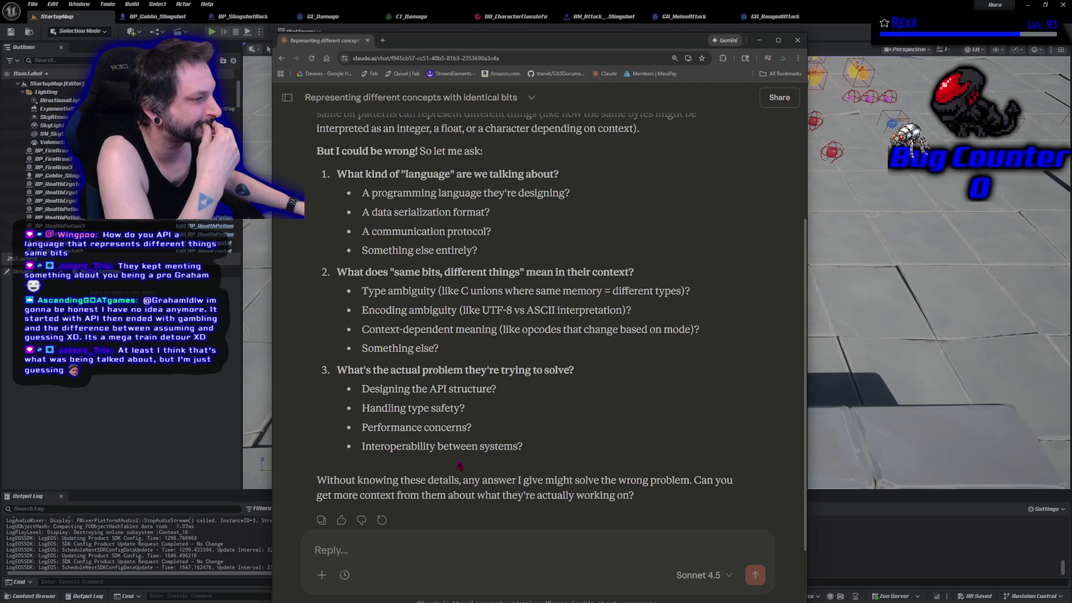
{"action": "scroll", "coordinate": [459, 464], "scroll_direction": "up", "scroll_amount": 6}
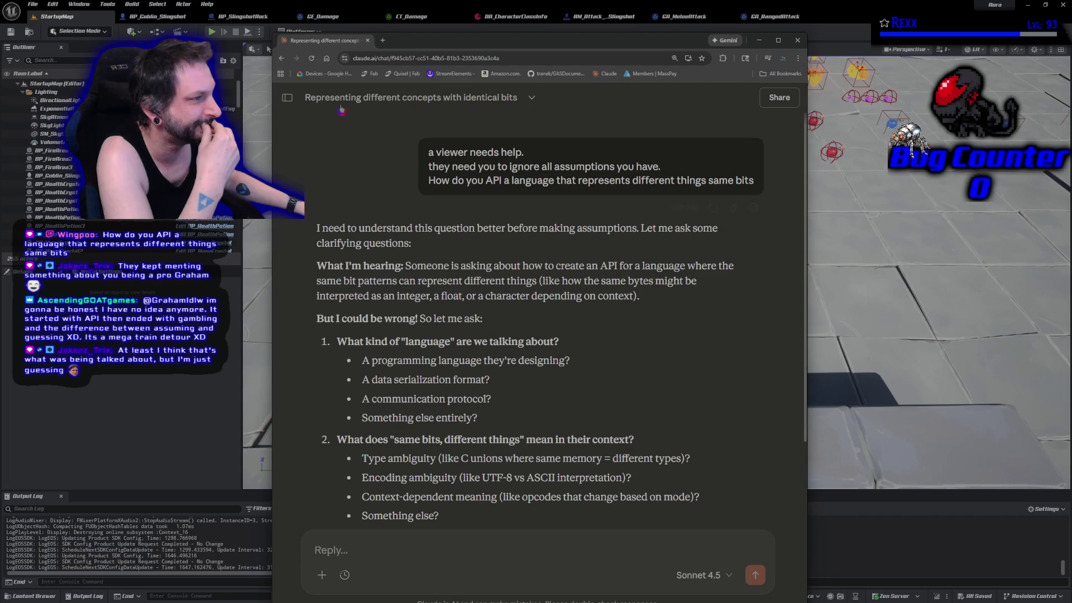
{"action": "left_click", "coordinate": [321, 36]}
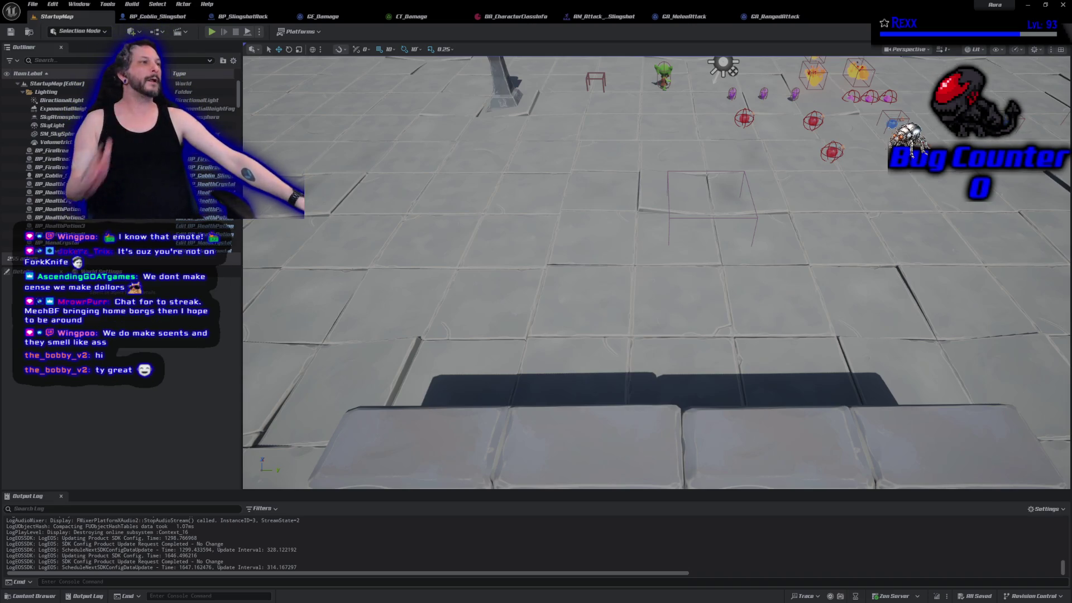
Step: Review the GA_RangedAttack event graph, then compare it with GA_MeleeAttack's graph
{"action": "left_click", "coordinate": [773, 16]}
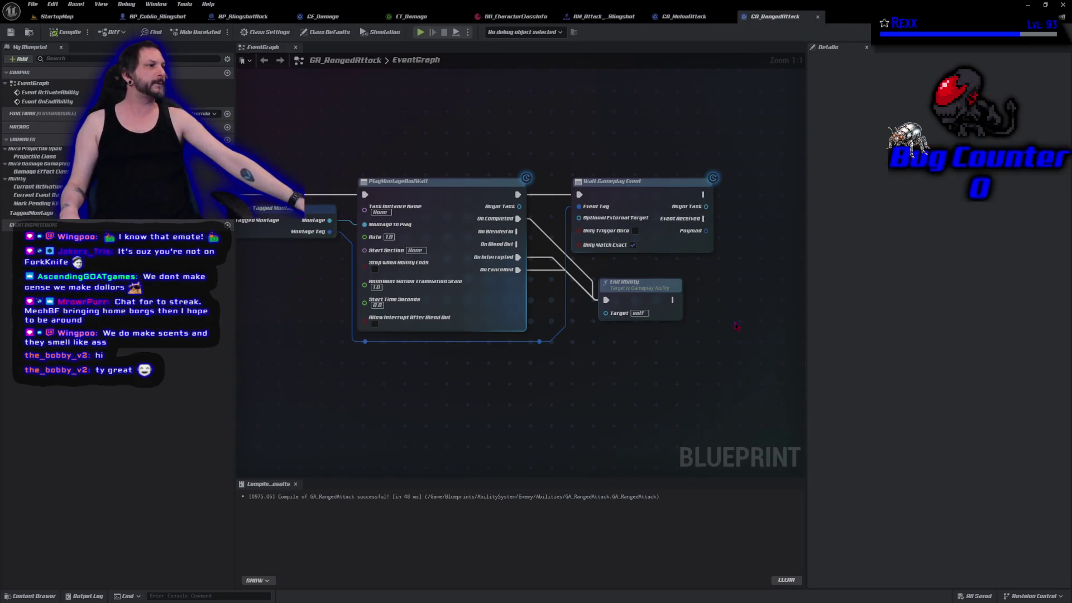
{"action": "left_click_drag", "start_coordinate": [639, 427], "coordinate": [558, 411]}
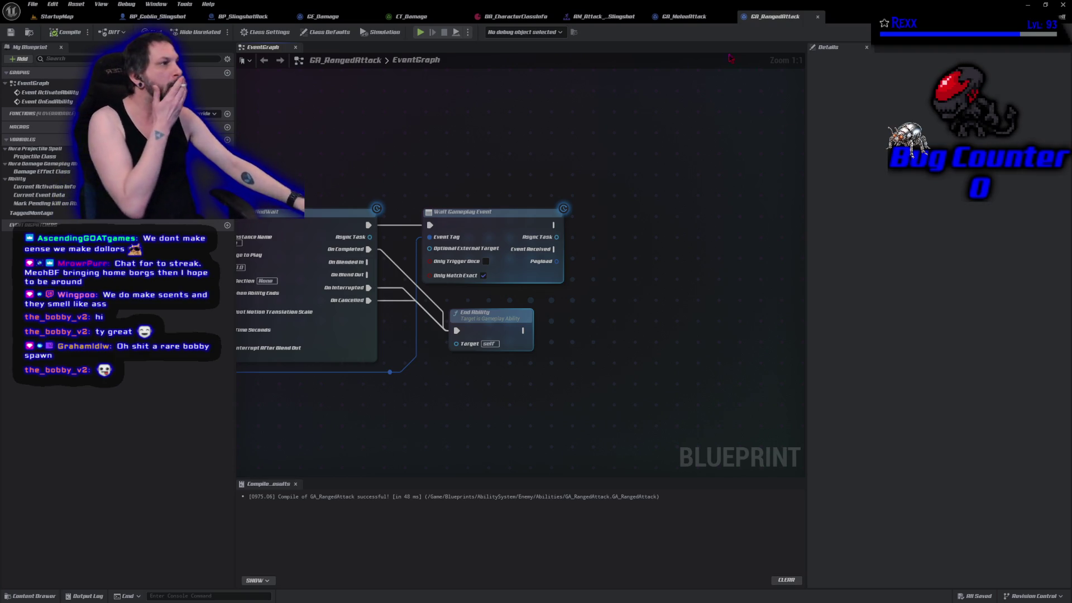
{"action": "left_click", "coordinate": [675, 21]}
{"action": "left_click_drag", "start_coordinate": [733, 396], "coordinate": [566, 401]}
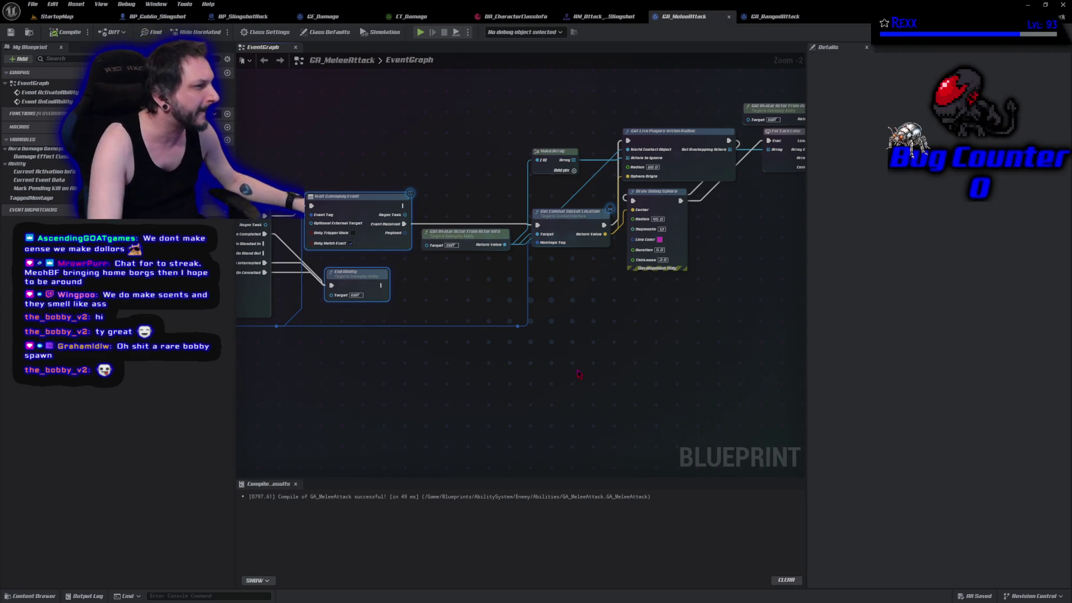
Step: Copy Get Combat Socket Location into GA_RangedAttack and wire the Montage Tag into it
{"action": "left_click", "coordinate": [586, 224]}
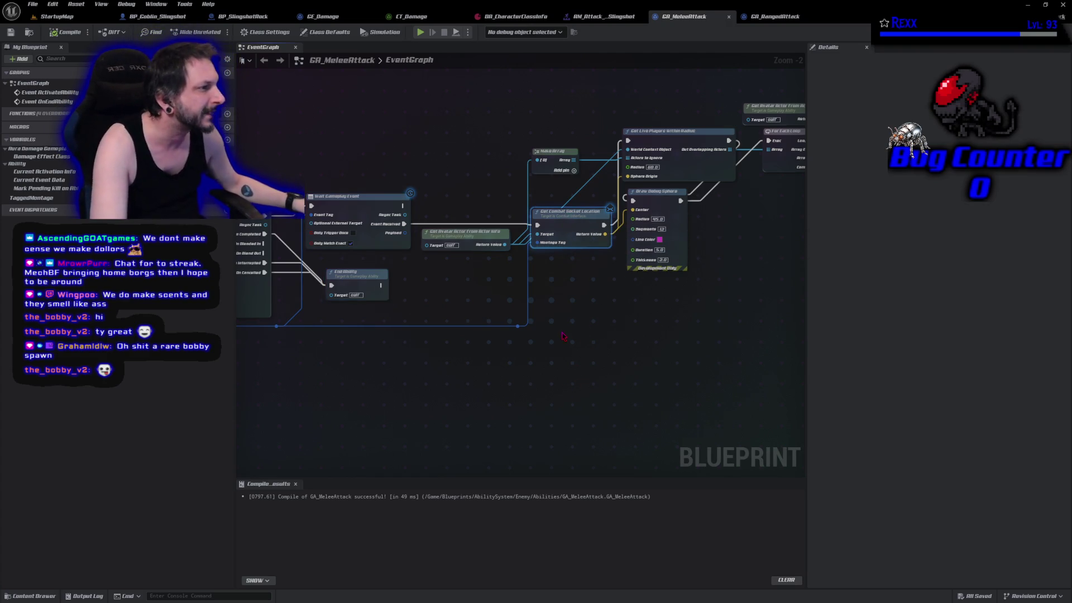
{"action": "left_click", "coordinate": [775, 16]}
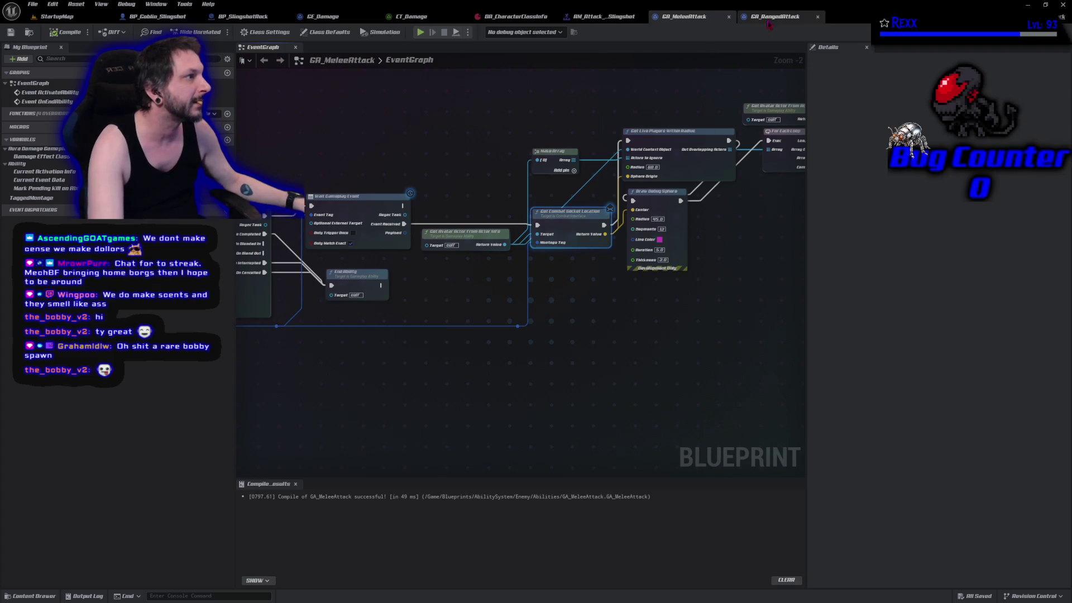
{"action": "key", "text": "ctrl+v"}
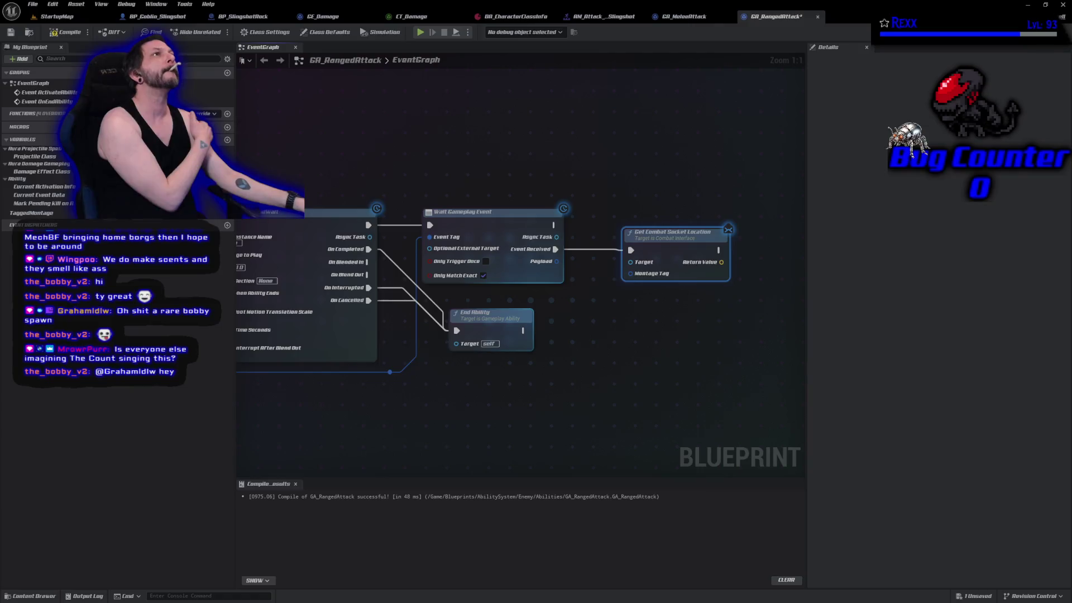
{"action": "mouse_move", "coordinate": [390, 373]}
{"action": "left_mouse_down"}
{"action": "mouse_move", "coordinate": [669, 306]}
{"action": "mouse_move", "coordinate": [643, 276]}
{"action": "left_mouse_up"}
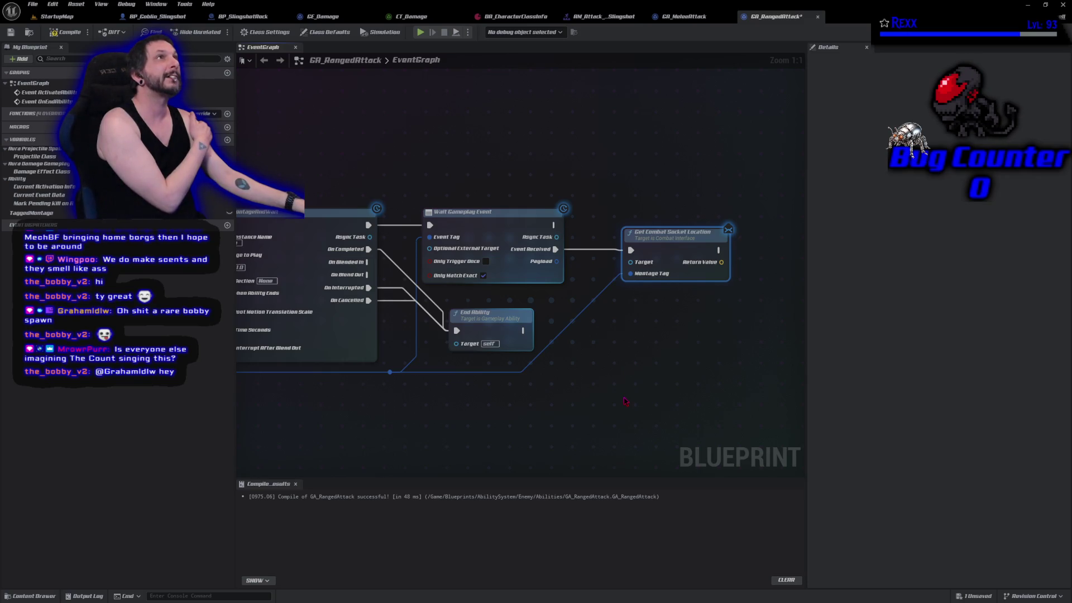
Step: Add Get Avatar Actor From Actor Info and connect it to the socket location's Target
{"action": "left_click_drag", "start_coordinate": [525, 394], "coordinate": [804, 411]}
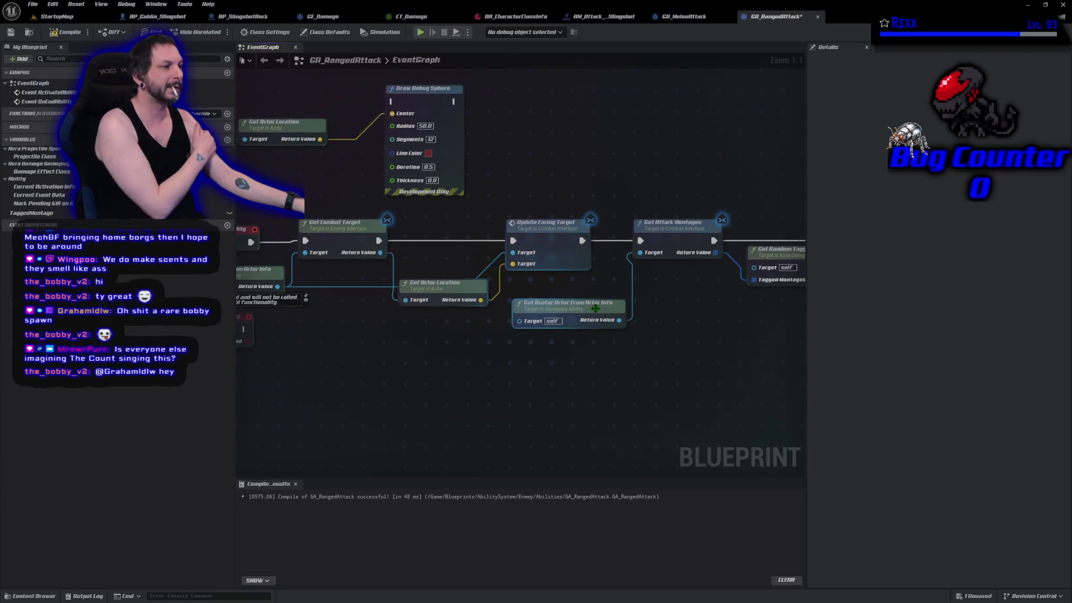
{"action": "mouse_move", "coordinate": [746, 329]}
{"action": "left_mouse_down"}
{"action": "mouse_move", "coordinate": [479, 405]}
{"action": "mouse_move", "coordinate": [245, 335]}
{"action": "left_mouse_up"}
{"action": "left_click_drag", "start_coordinate": [698, 312], "coordinate": [651, 277]}
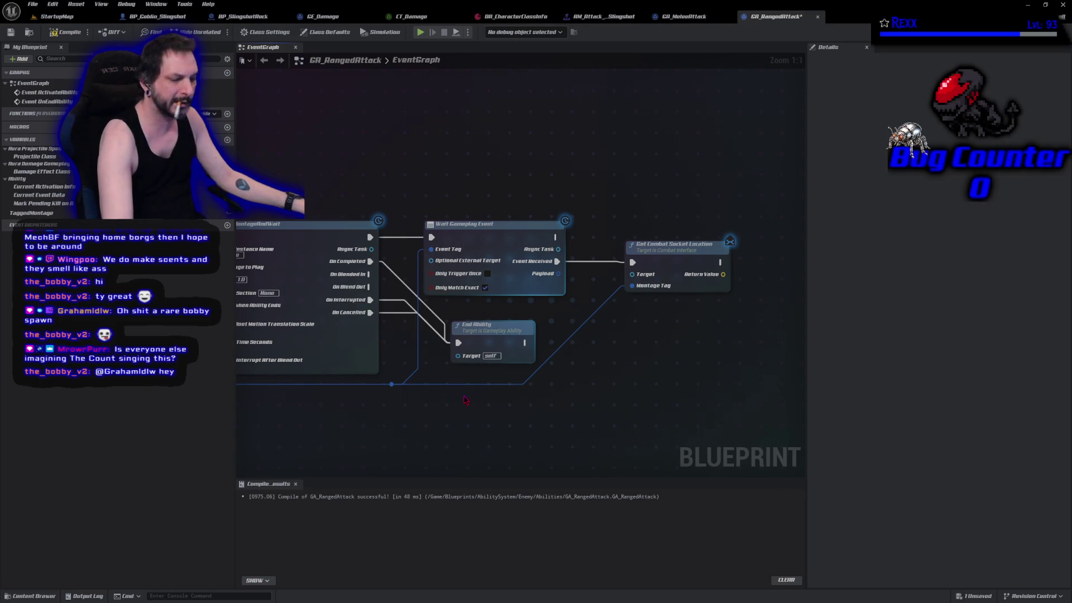
{"action": "key", "text": "ctrl+v"}
{"action": "mouse_move", "coordinate": [577, 429]}
{"action": "left_mouse_down"}
{"action": "mouse_move", "coordinate": [624, 326]}
{"action": "mouse_move", "coordinate": [631, 274]}
{"action": "left_mouse_up"}
{"action": "left_click_drag", "start_coordinate": [535, 428], "coordinate": [495, 415]}
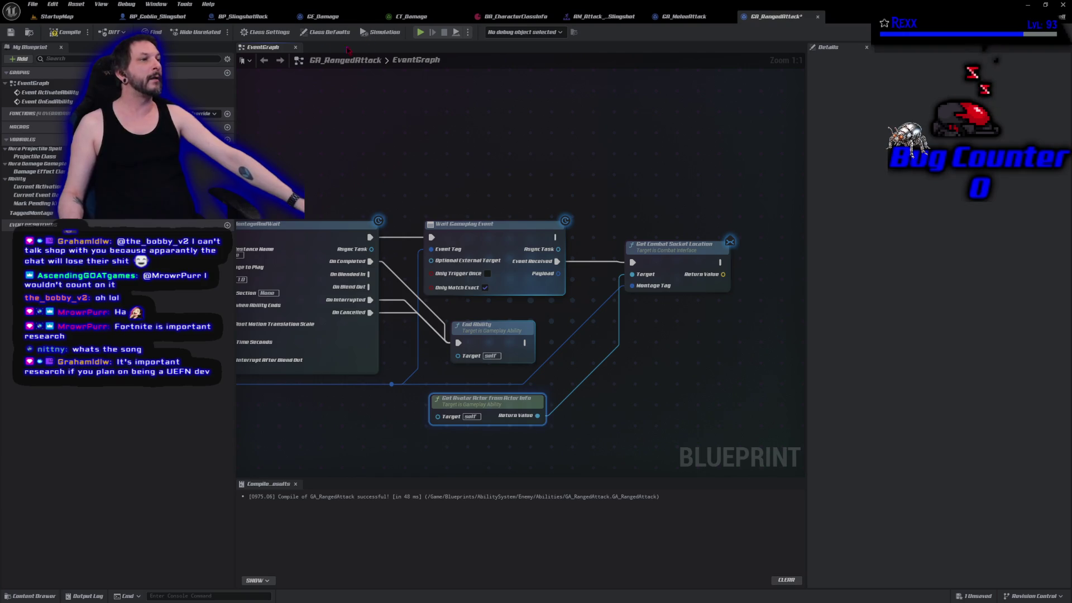
Step: Switch to the BP_Goblin_Slingshot blueprint to see its event graph and defaults
{"action": "left_click", "coordinate": [151, 17]}
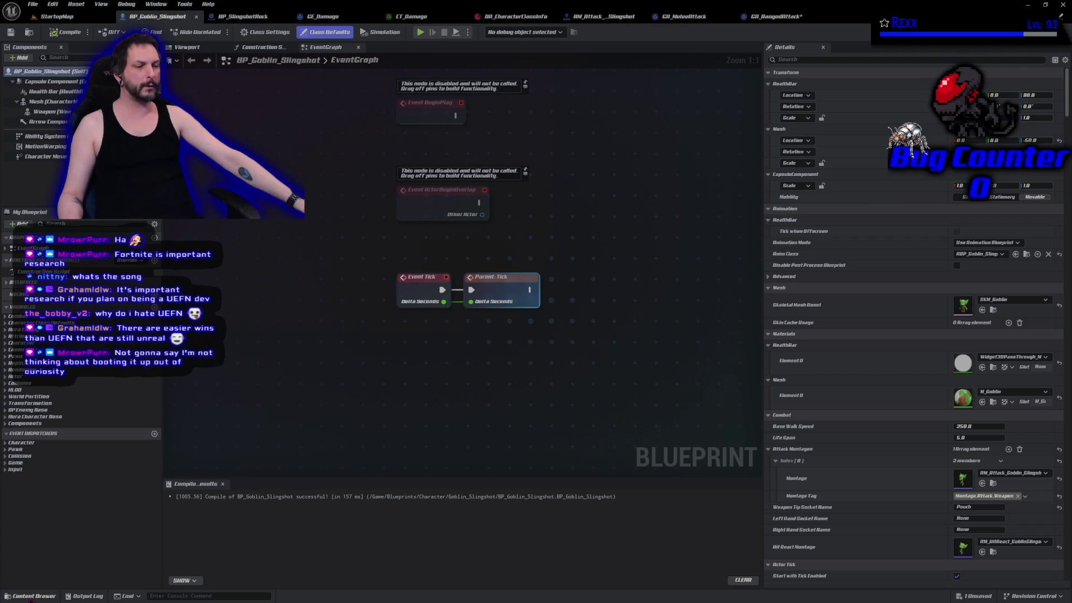
Step: Change BP_EnemyBase's Weapon Tip Socket Name in Class Defaults, compile, and save all assets
{"action": "left_click", "coordinate": [32, 595]}
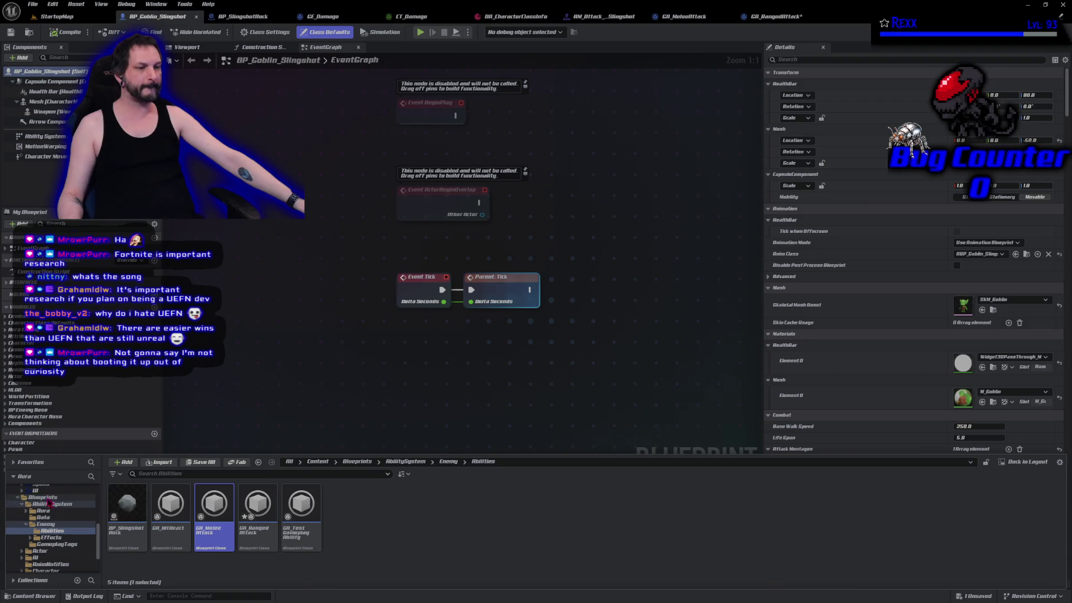
{"action": "left_click", "coordinate": [43, 496]}
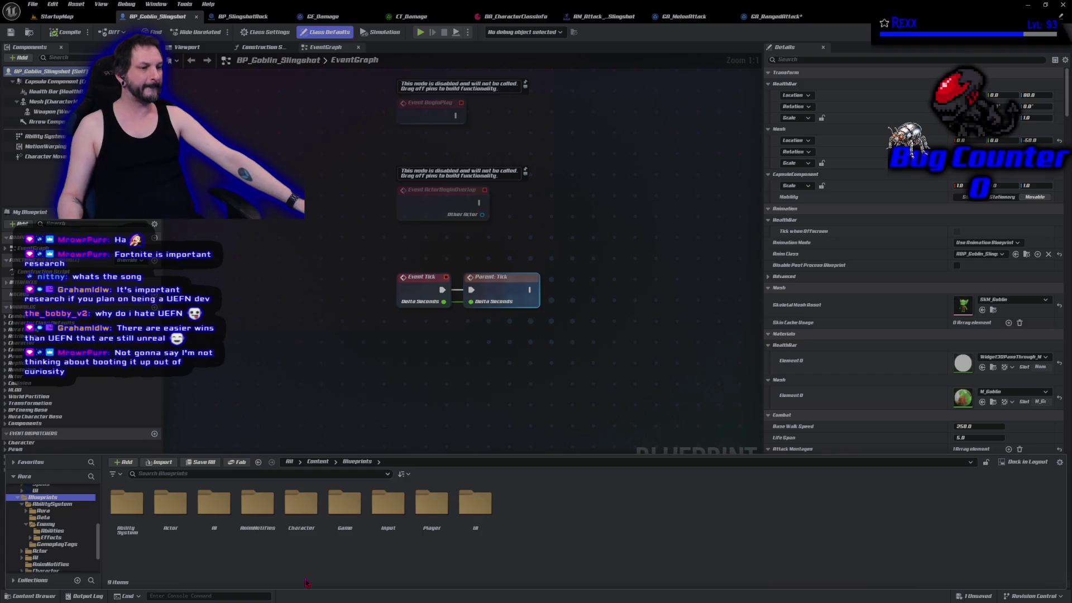
{"action": "key", "text": "ctrl+space"}
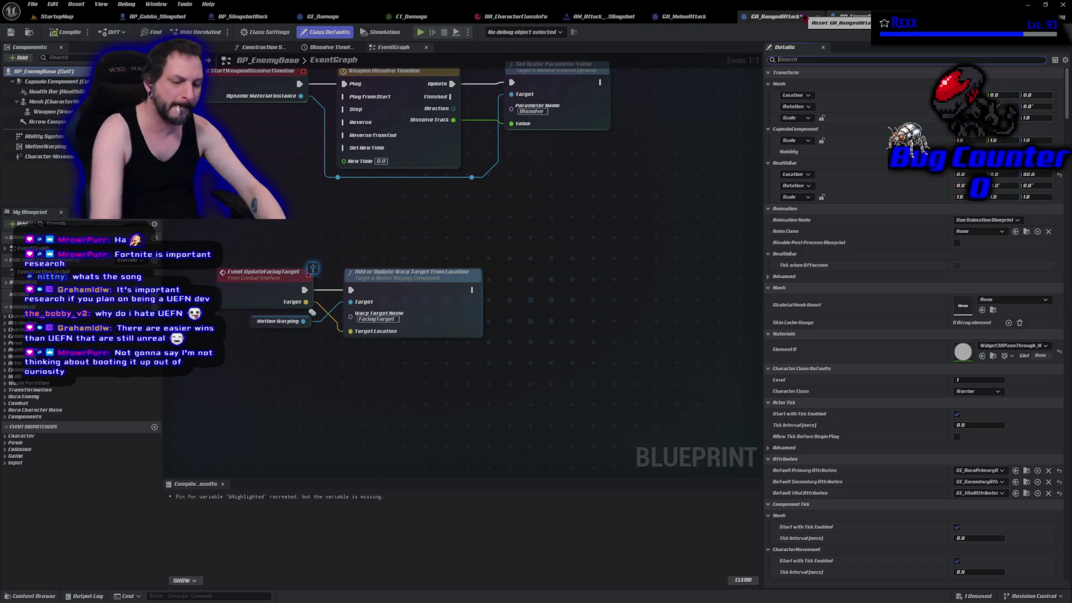
{"action": "type", "text": "weapon"}
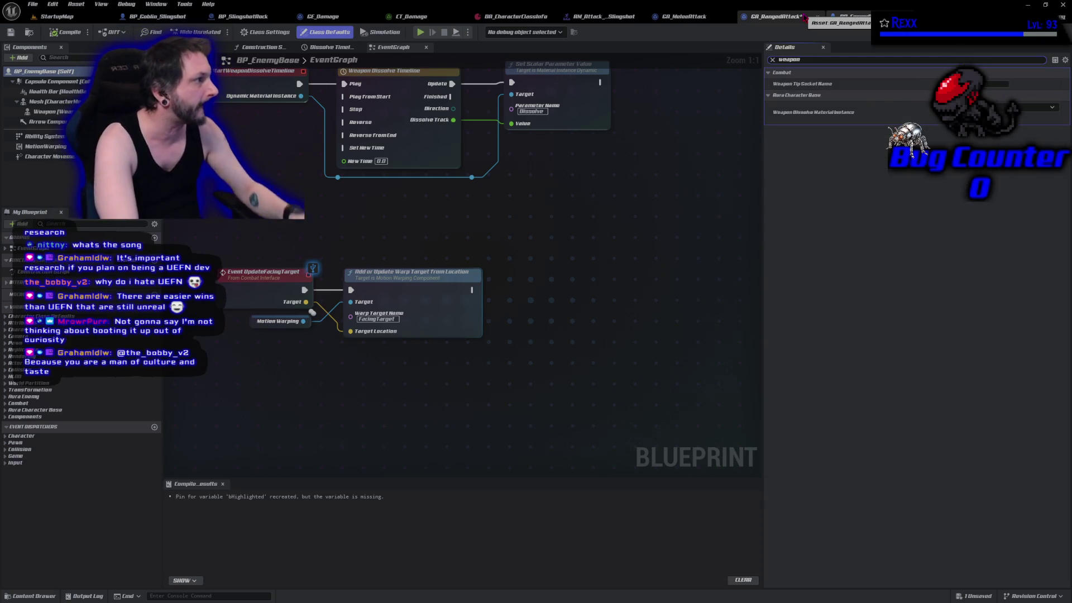
{"action": "left_click", "coordinate": [993, 84]}
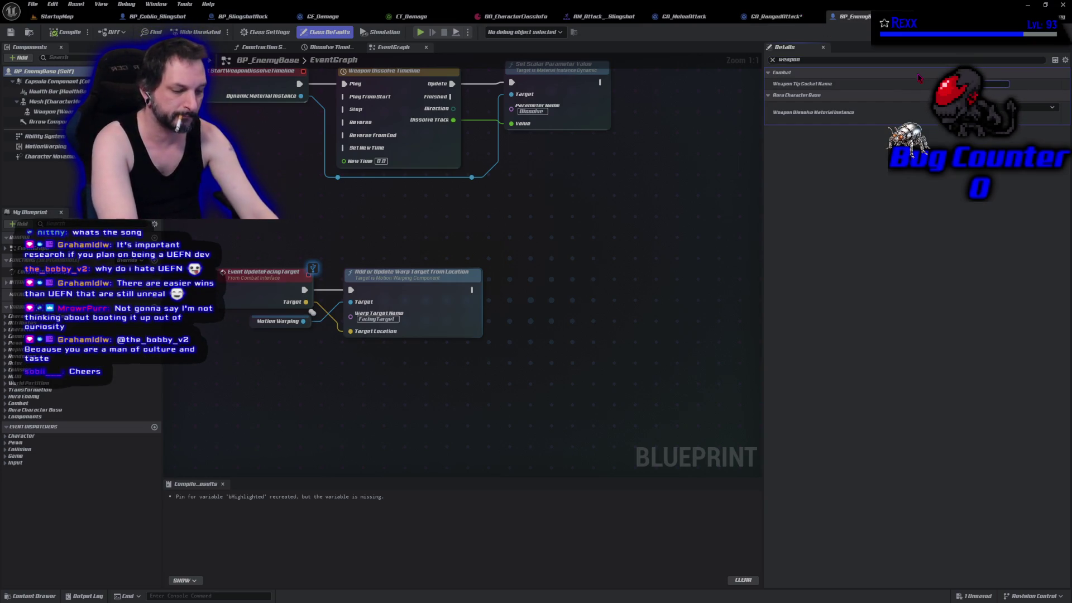
{"action": "key", "text": "Return"}
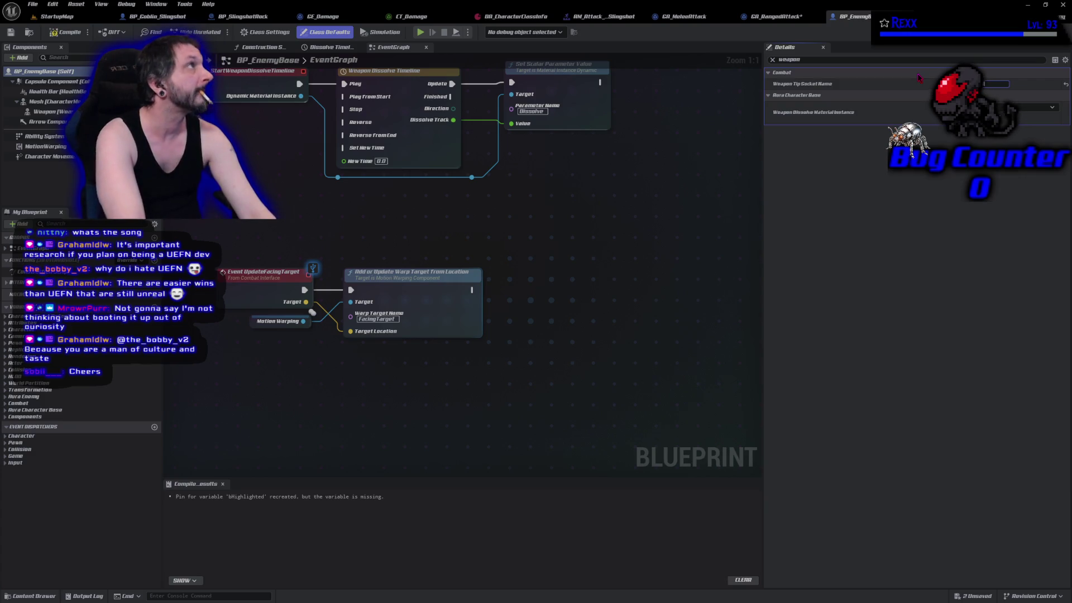
{"action": "left_click", "coordinate": [67, 32]}
{"action": "key", "text": "ctrl+shift+s"}
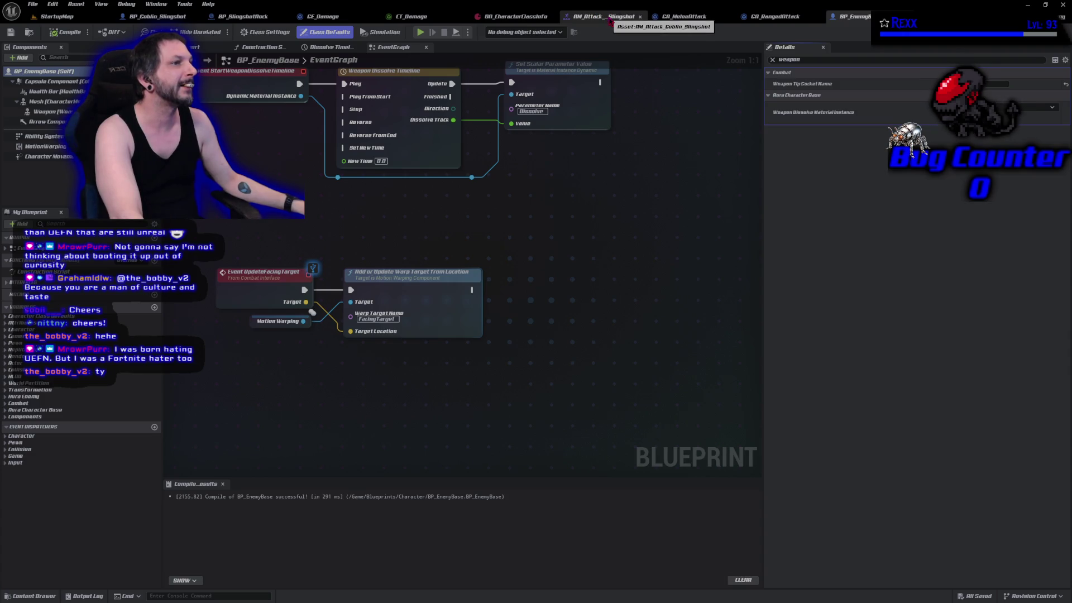
Step: Bring up the AM_Attack_Goblin_Slingshot montage with the goblin preview playing
{"action": "left_click", "coordinate": [611, 20]}
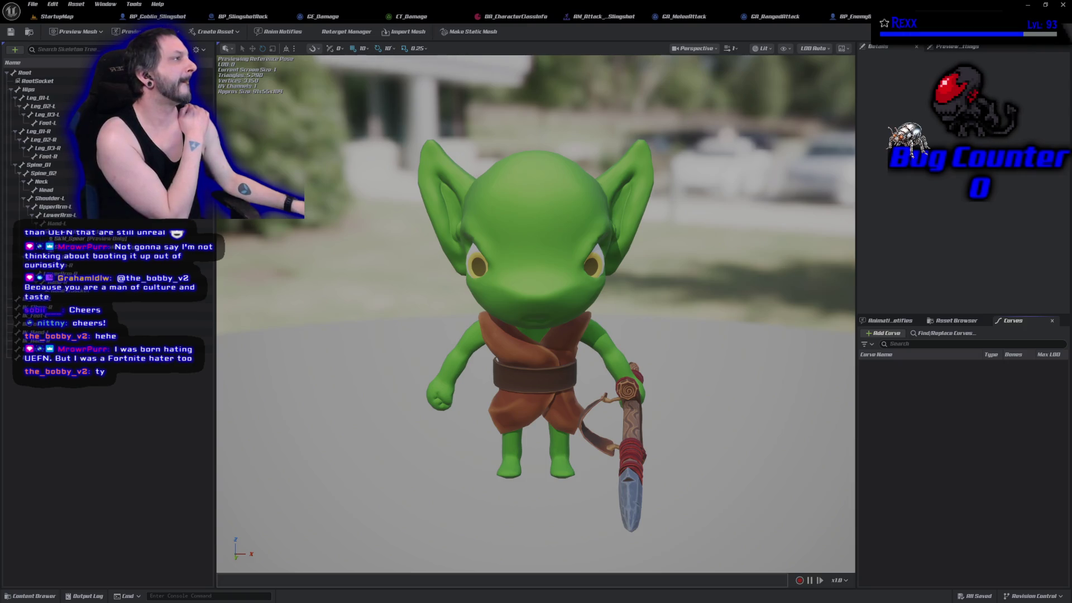
Step: Close the slingshot attack montage tab and browse to the Blueprints > Game folder
{"action": "key", "text": "ctrl+Tab"}
{"action": "left_click", "coordinate": [47, 596]}
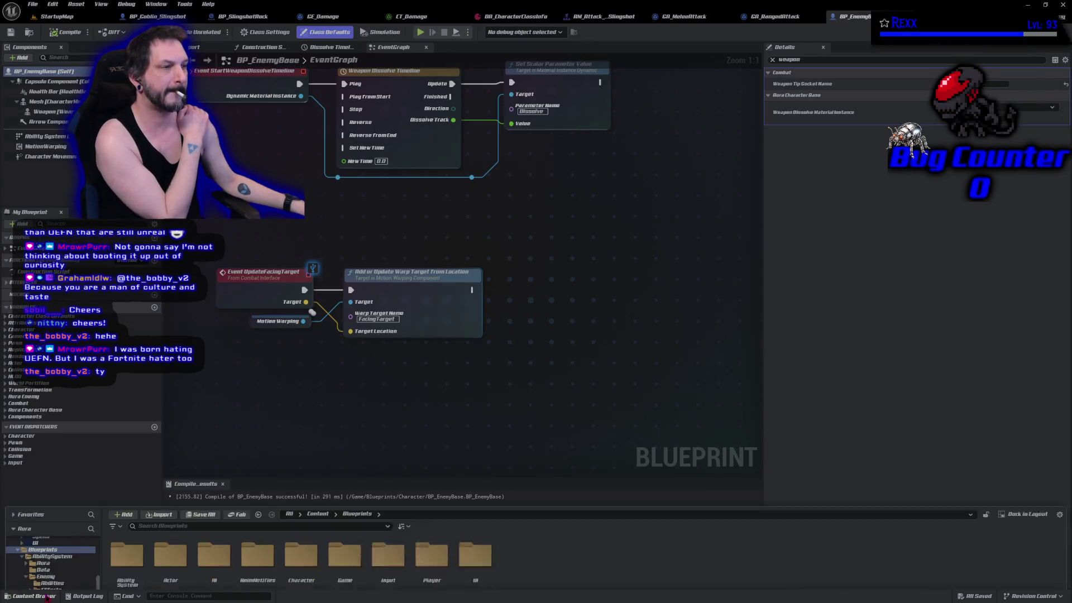
{"action": "left_click", "coordinate": [247, 18]}
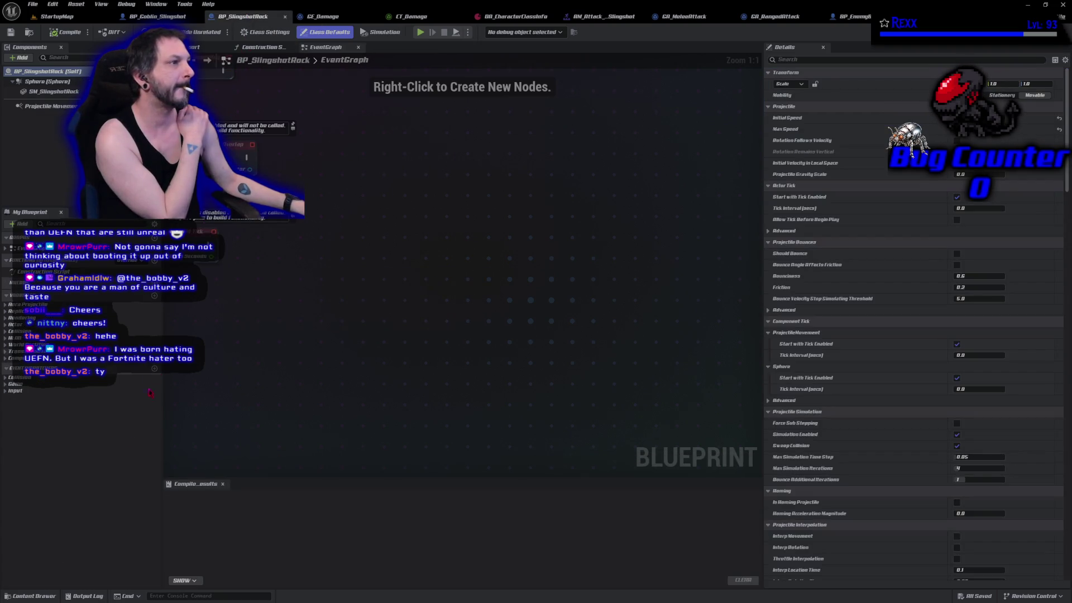
{"action": "left_click", "coordinate": [614, 16]}
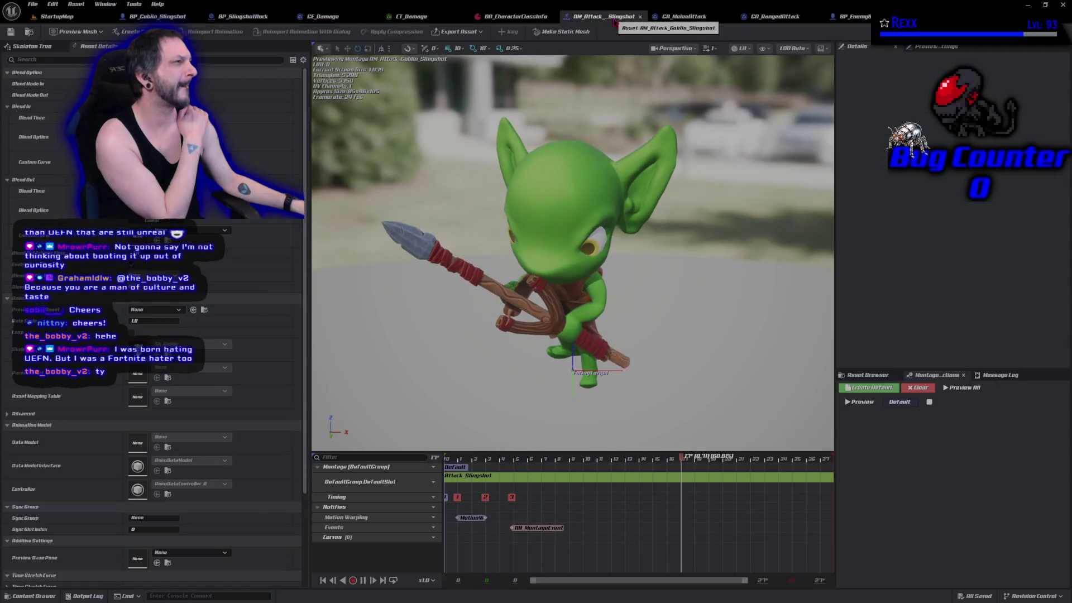
{"action": "middle_click", "coordinate": [616, 17]}
{"action": "left_click", "coordinate": [31, 596]}
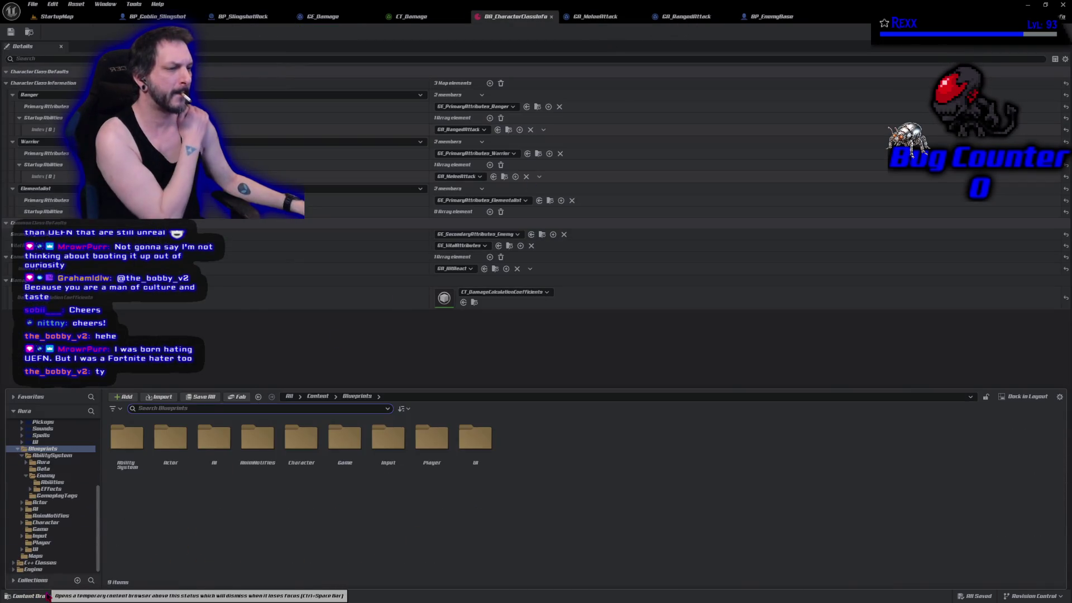
{"action": "left_click", "coordinate": [41, 528]}
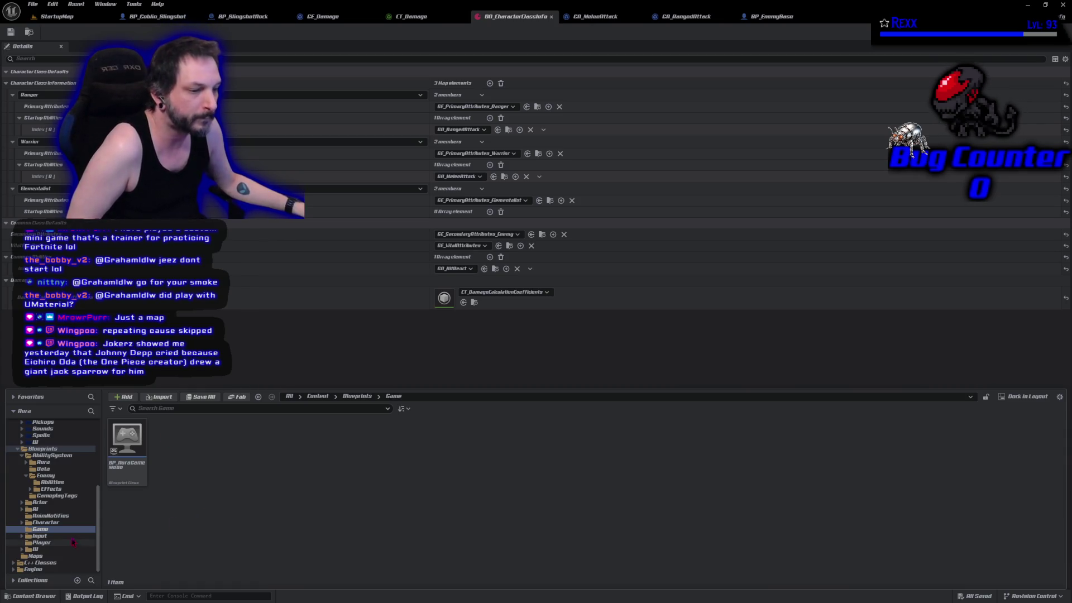
Step: Browse the goblin's Slingshot animation and Materials folders in the Content Browser
{"action": "scroll", "coordinate": [73, 542], "scroll_direction": "up", "scroll_amount": 3}
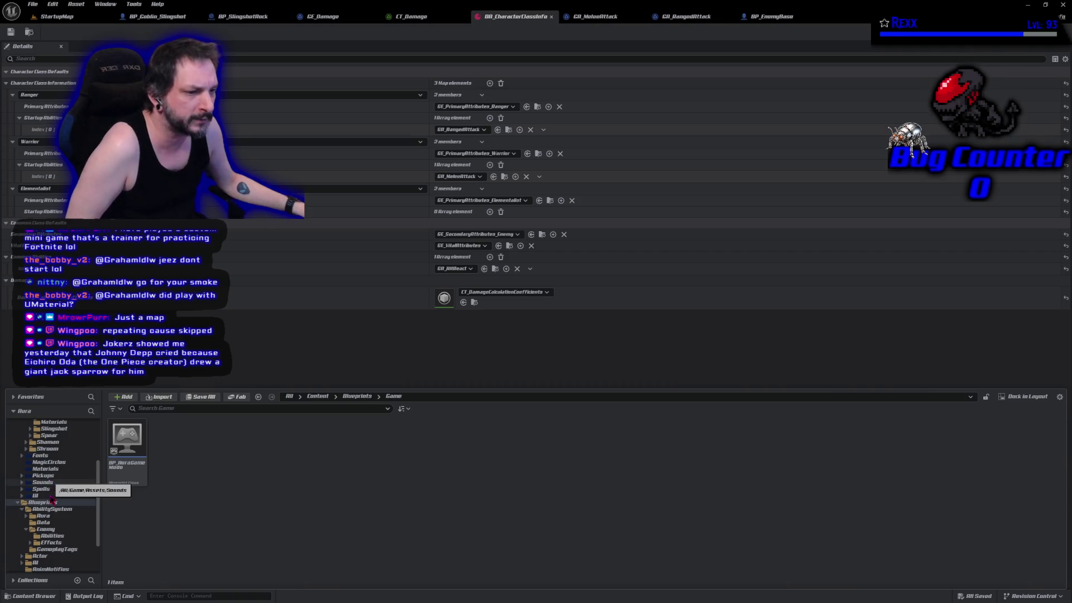
{"action": "scroll", "coordinate": [53, 483], "scroll_direction": "up", "scroll_amount": 1}
{"action": "scroll", "coordinate": [56, 480], "scroll_direction": "up", "scroll_amount": 1}
{"action": "left_click", "coordinate": [54, 469]}
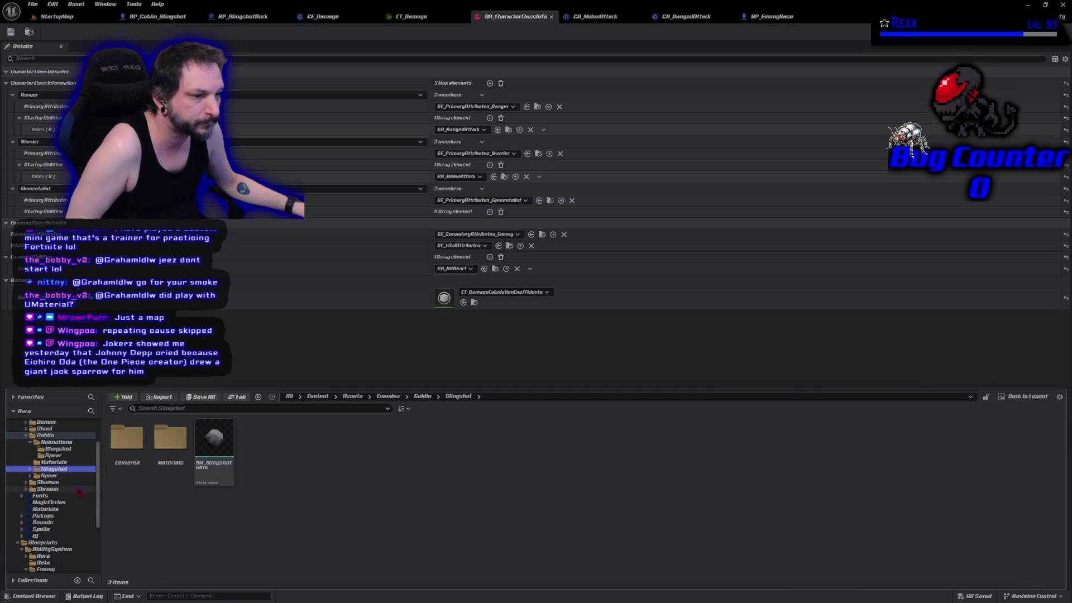
{"action": "left_click", "coordinate": [56, 442]}
{"action": "left_click", "coordinate": [58, 449]}
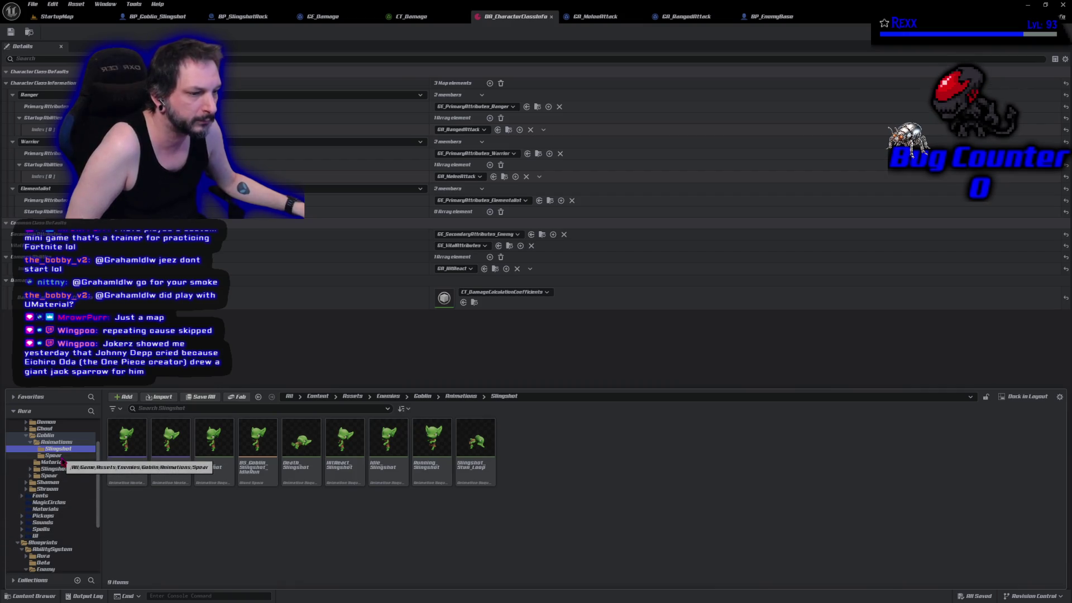
{"action": "left_click", "coordinate": [68, 510]}
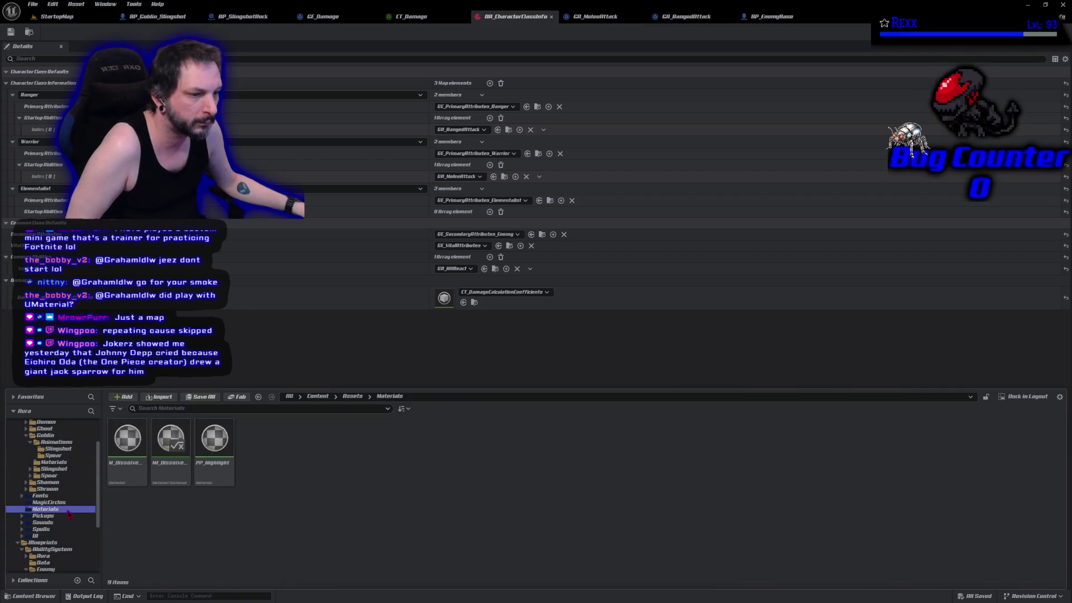
{"action": "scroll", "coordinate": [69, 512], "scroll_direction": "up", "scroll_amount": 3}
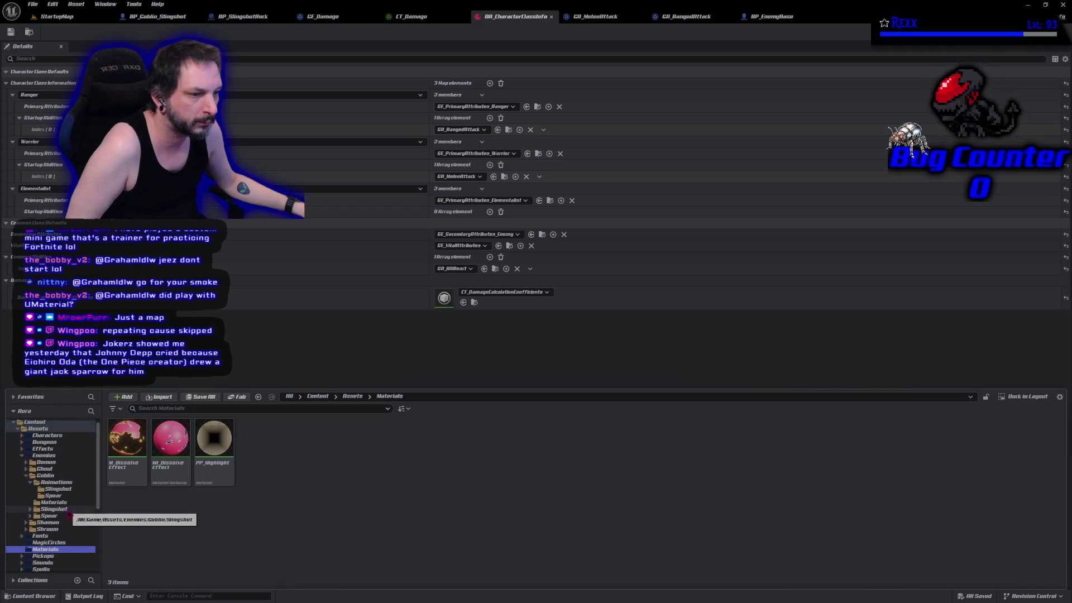
Step: Navigate to Assets > Enemies > Goblin > Slingshot > Centered and open SKM_Slingshot
{"action": "left_click", "coordinate": [38, 428]}
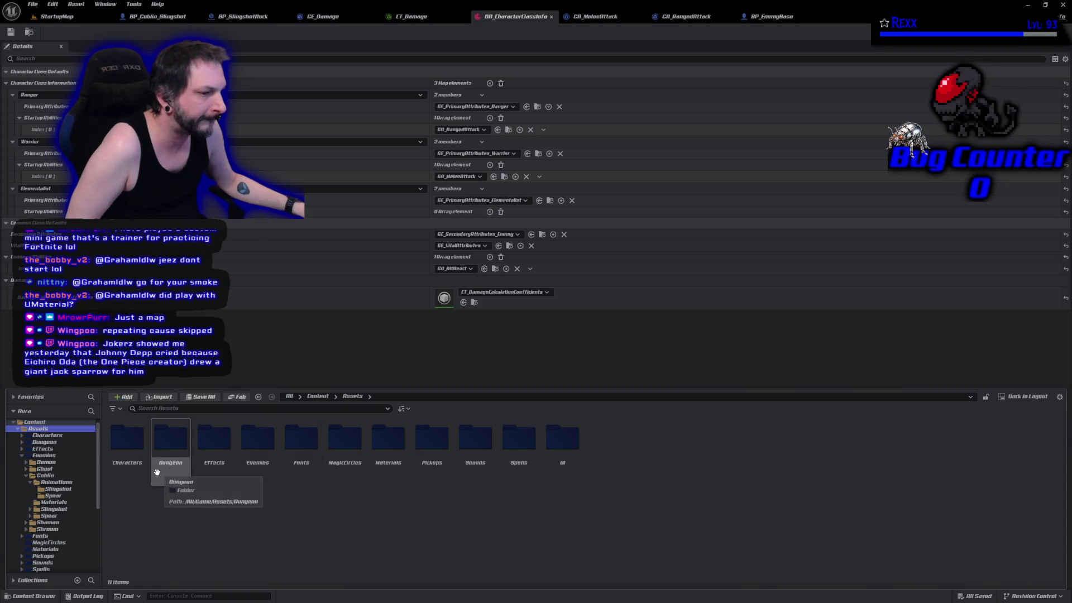
{"action": "left_click", "coordinate": [59, 489]}
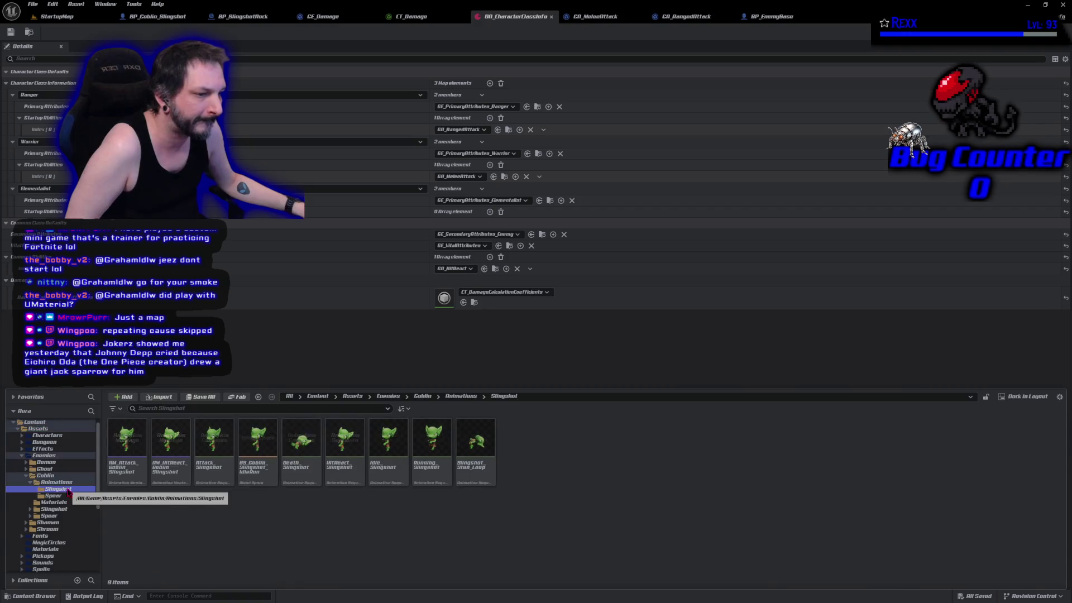
{"action": "left_click", "coordinate": [47, 475]}
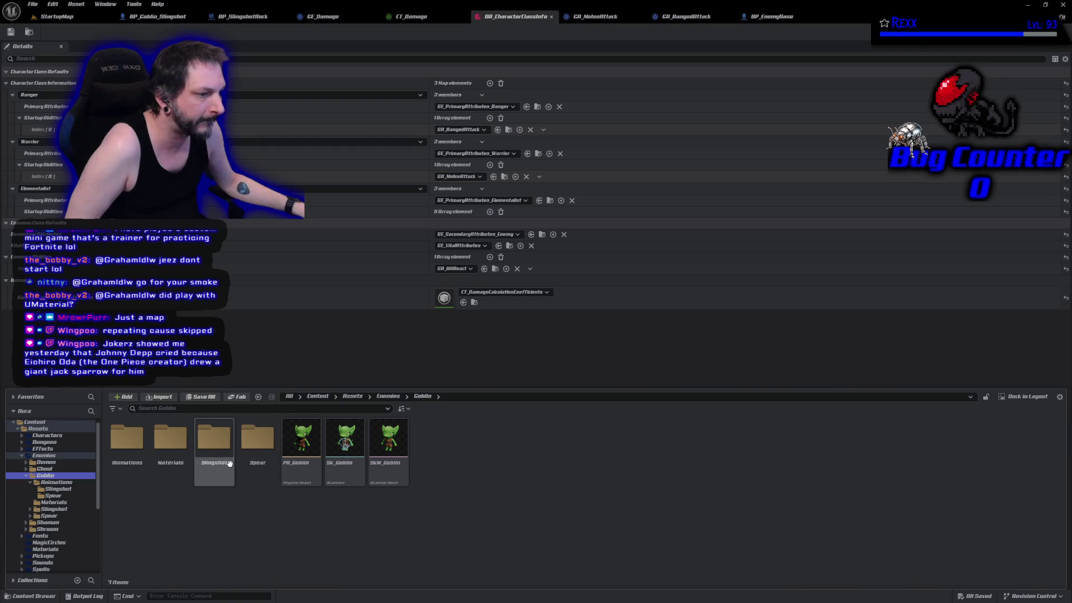
{"action": "double_click", "coordinate": [214, 438]}
{"action": "double_click", "coordinate": [128, 463]}
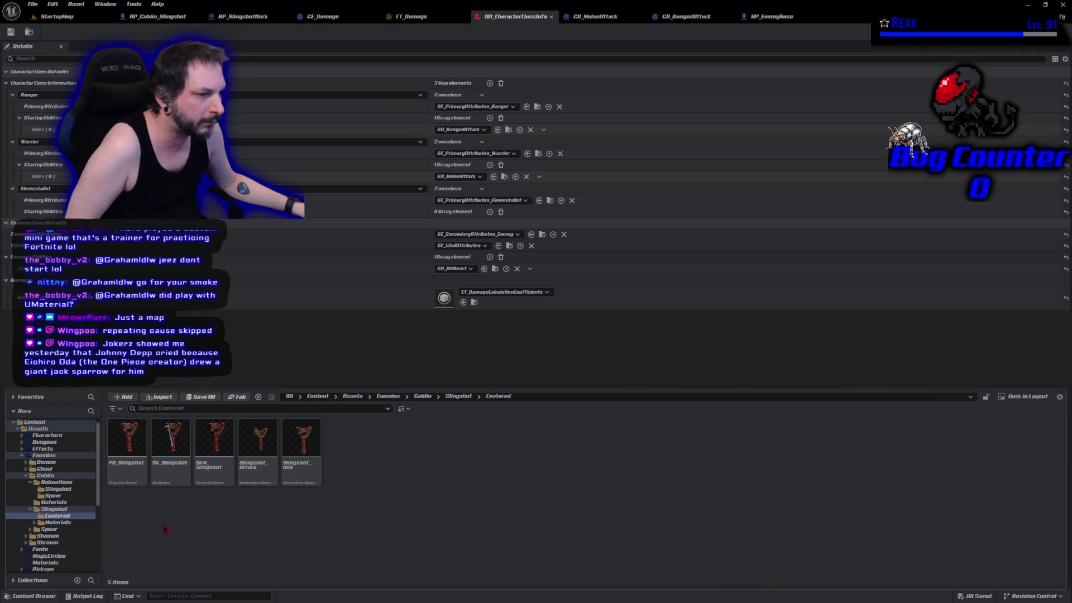
{"action": "double_click", "coordinate": [210, 480]}
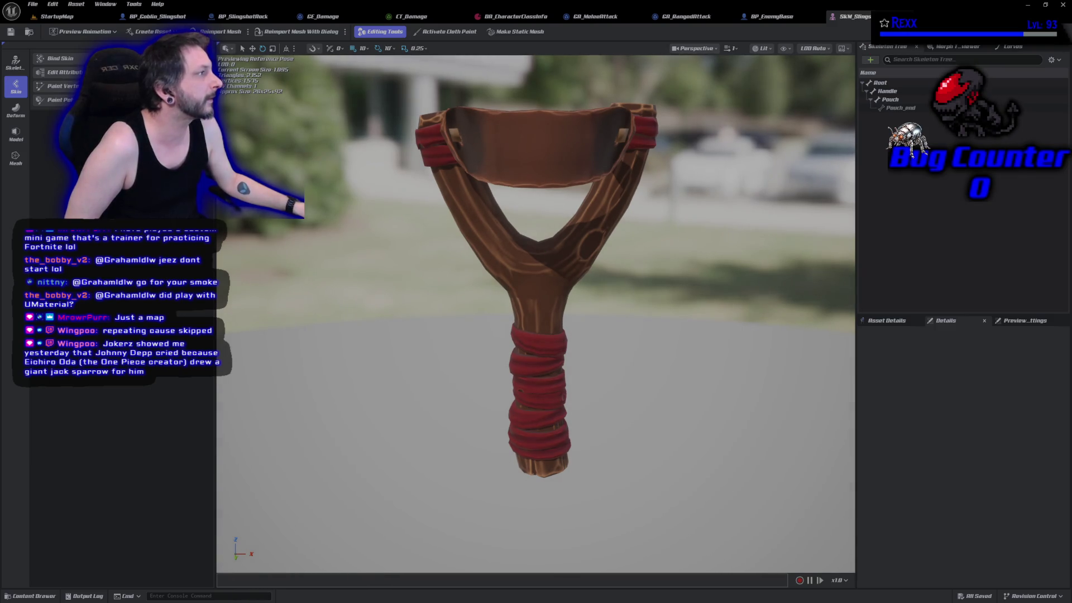
Step: Add a new socket to the Pouch bone of the SKM_Slingshot skeleton
{"action": "left_click", "coordinate": [915, 31]}
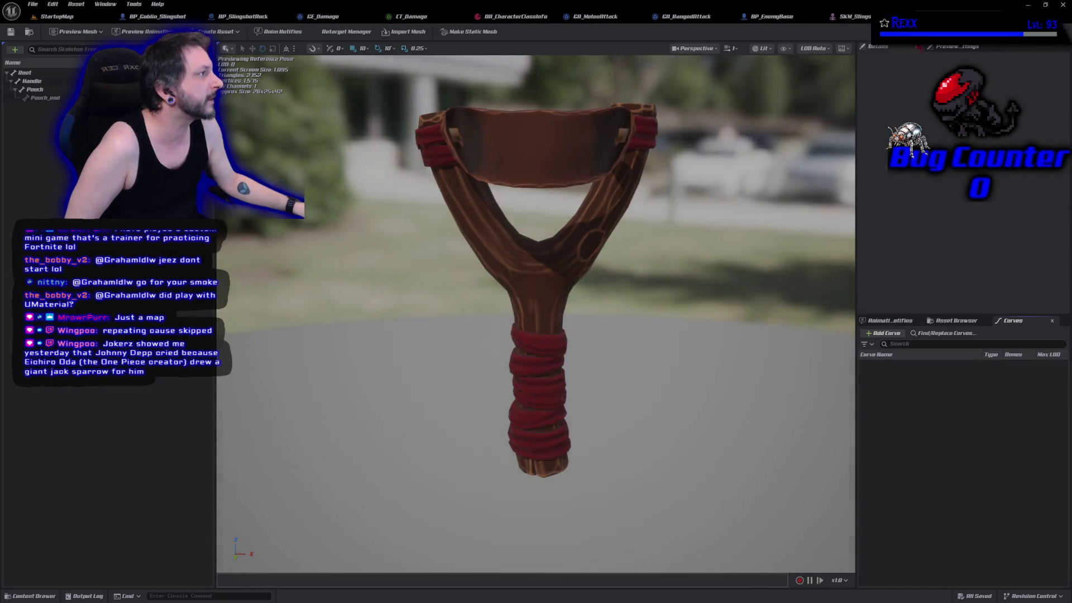
{"action": "left_click", "coordinate": [34, 89]}
{"action": "right_click", "coordinate": [47, 92]}
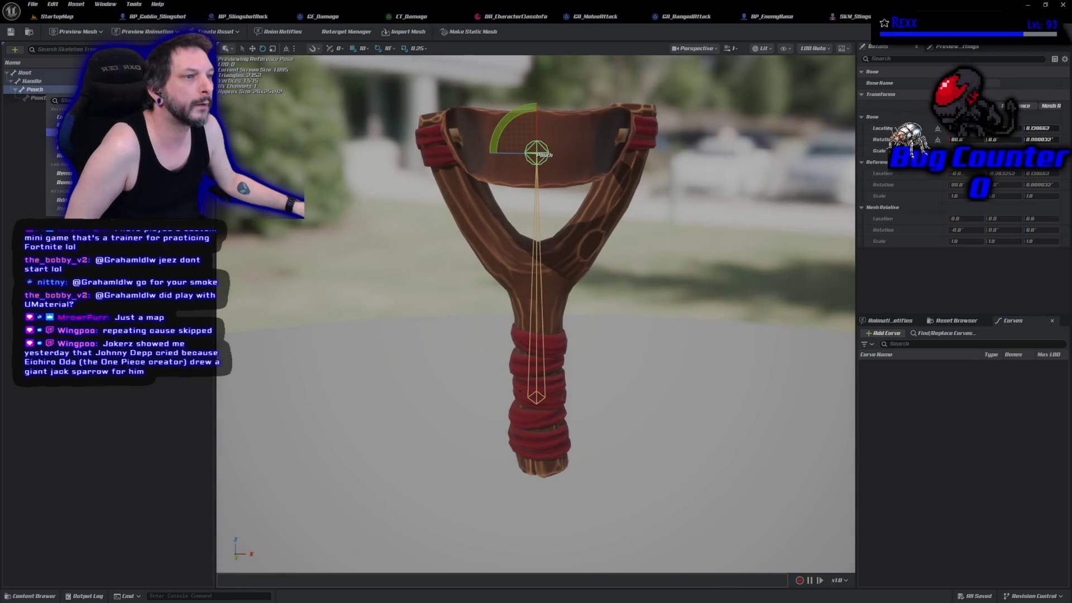
{"action": "left_click", "coordinate": [61, 200]}
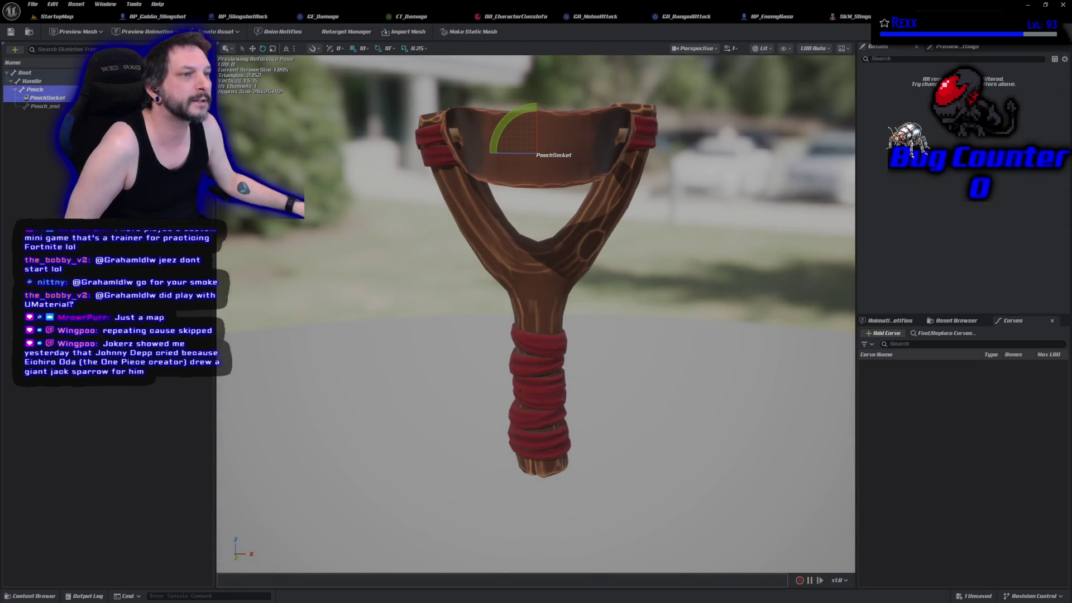
{"action": "left_click", "coordinate": [51, 99]}
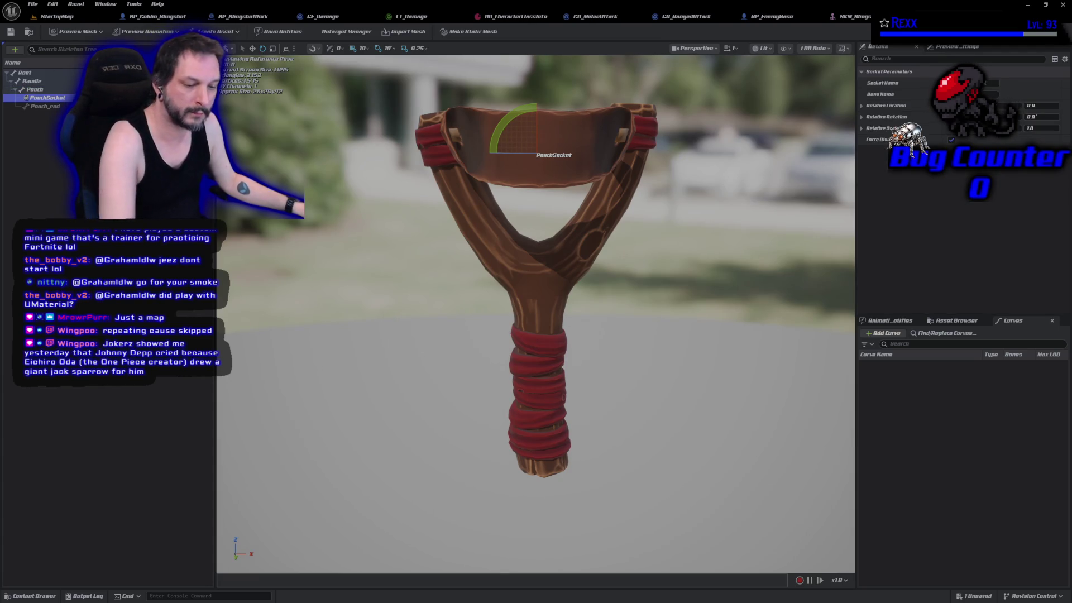
{"action": "key", "text": "w"}
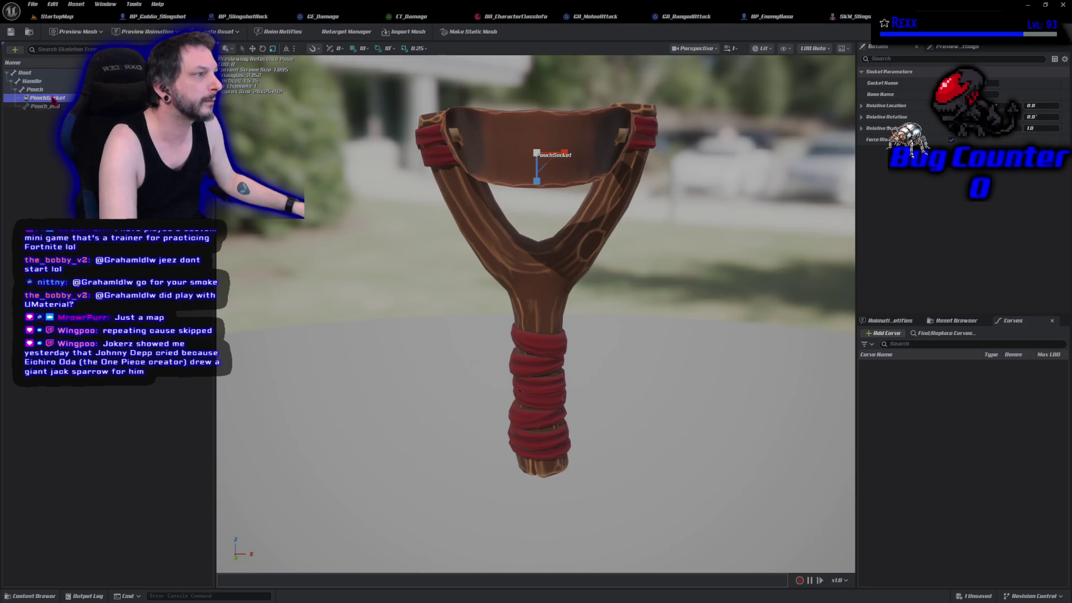
Step: Rename the new socket to TipSocket and save the skeleton
{"action": "right_click", "coordinate": [50, 101]}
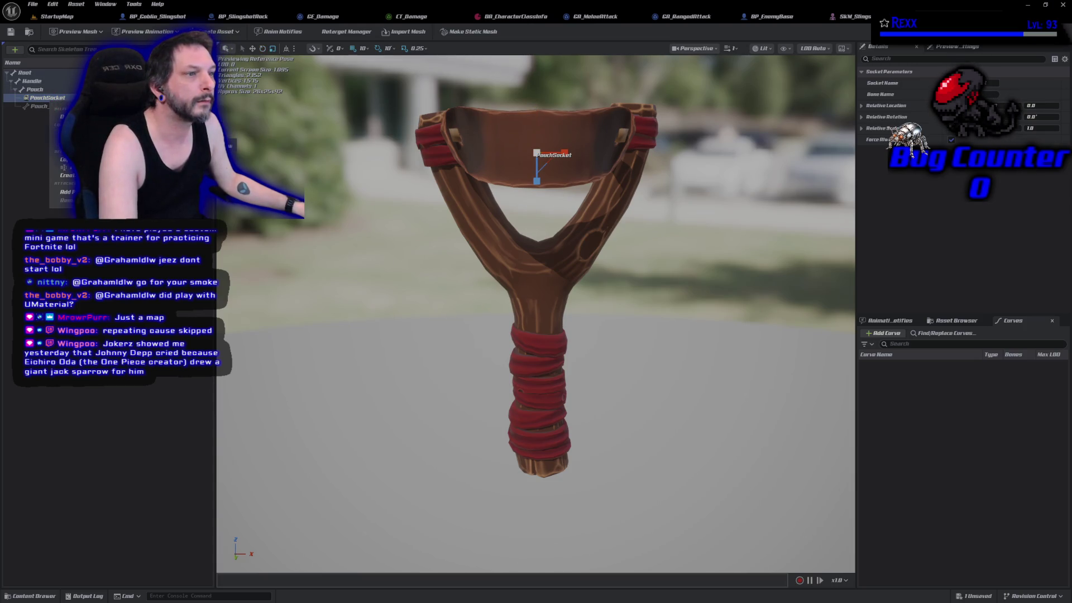
{"action": "key", "text": "F2"}
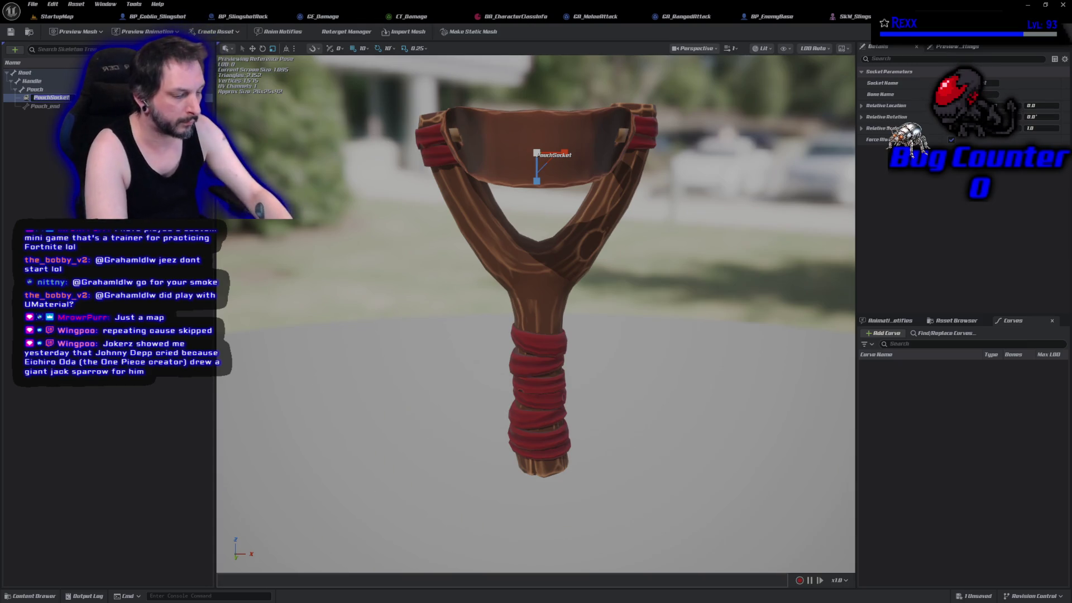
{"action": "type", "text": "Socket"}
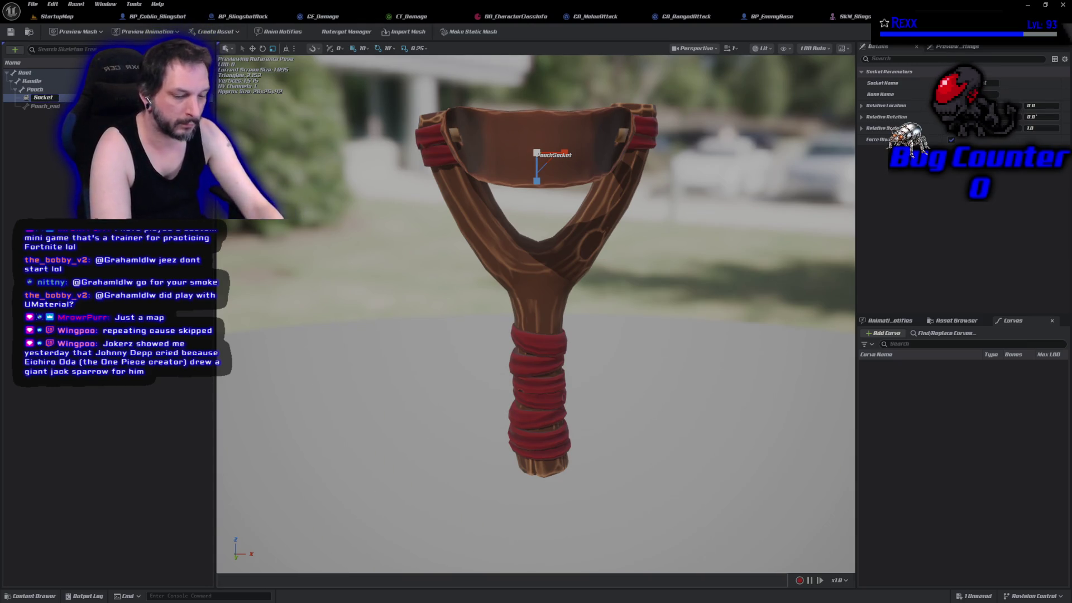
{"action": "key", "text": "Home"}
{"action": "type", "text": "Tip"}
{"action": "key", "text": "Return"}
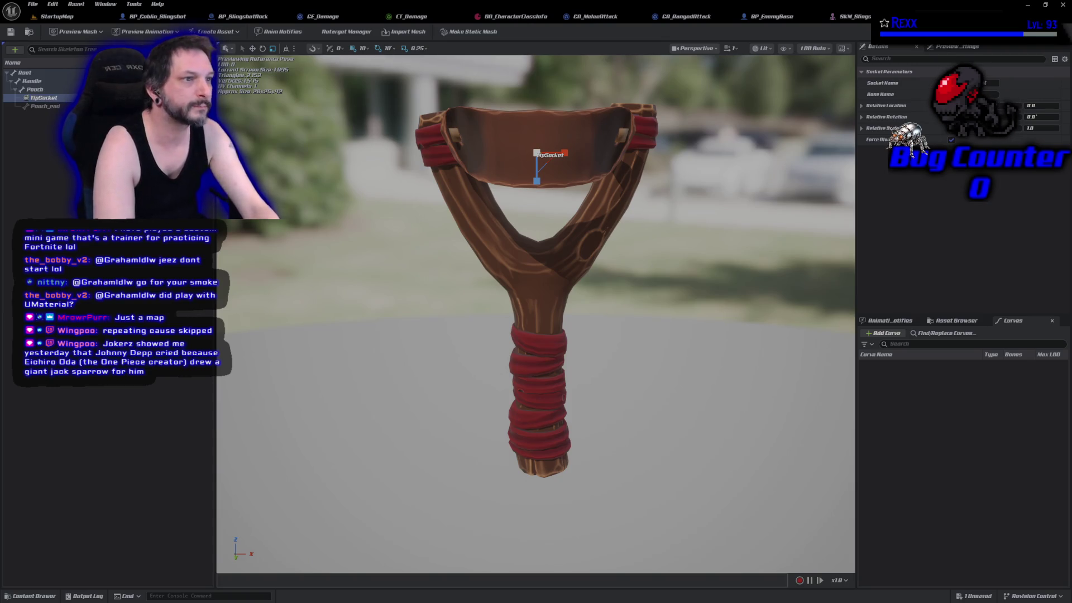
{"action": "key", "text": "ctrl+s"}
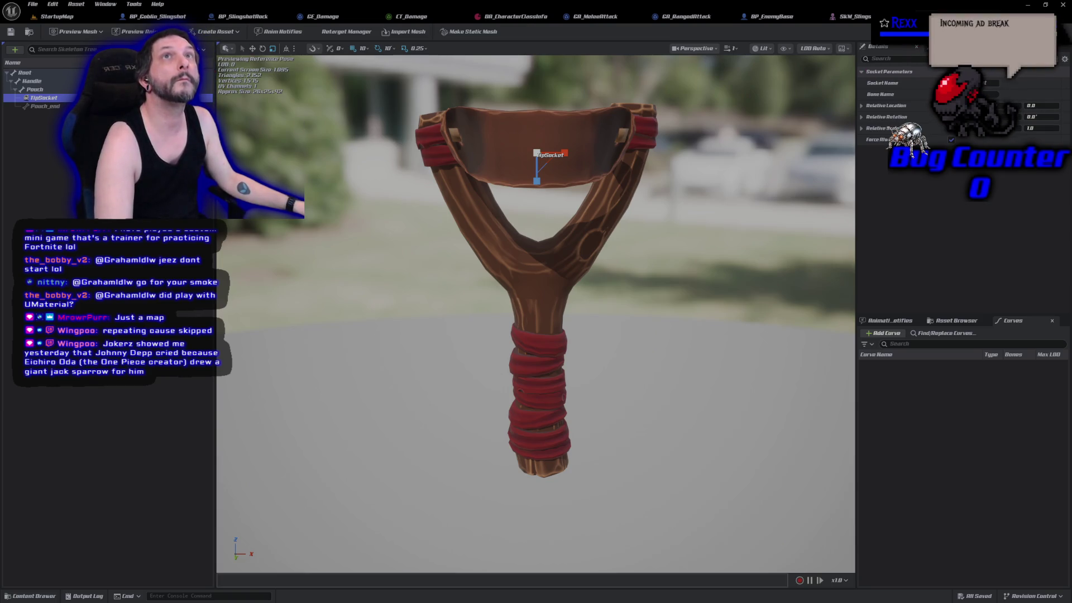
Step: Run StartupMap in a Play-In-Editor session to test the slingshot goblin
{"action": "key", "text": "alt+p"}
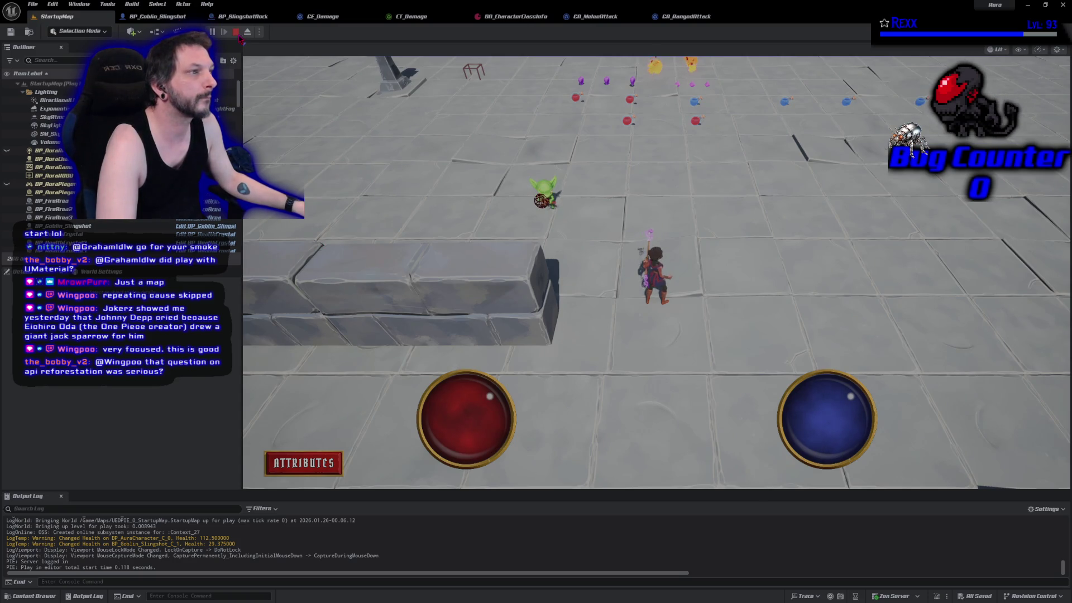
Step: Stop play, make the debug sphere's line colour a bright teal, then compile and save GA_RangedAttack
{"action": "left_click", "coordinate": [236, 32]}
{"action": "left_click", "coordinate": [685, 16]}
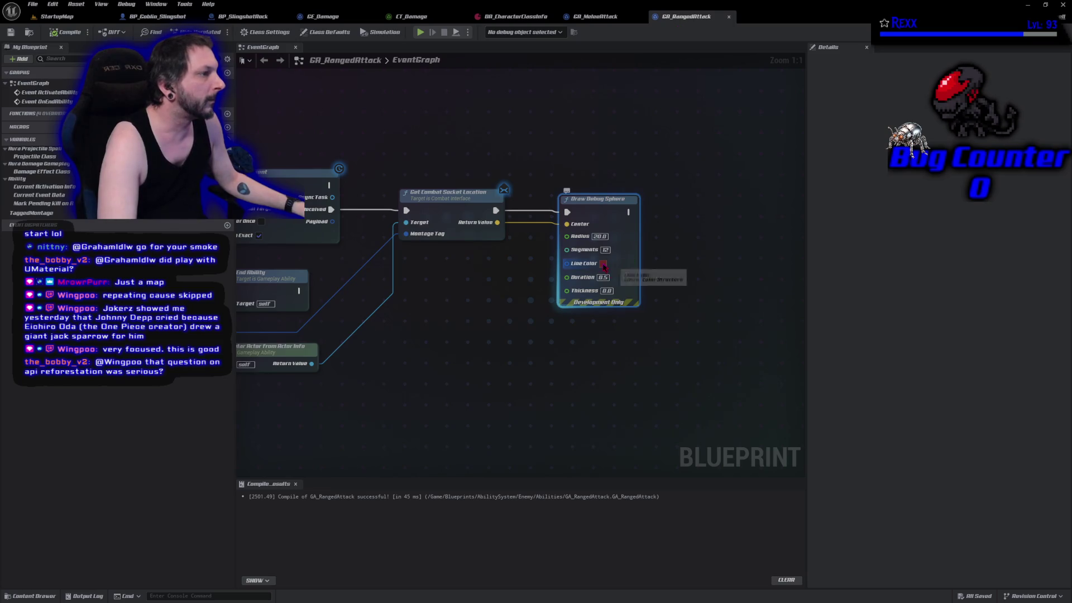
{"action": "left_click", "coordinate": [603, 263]}
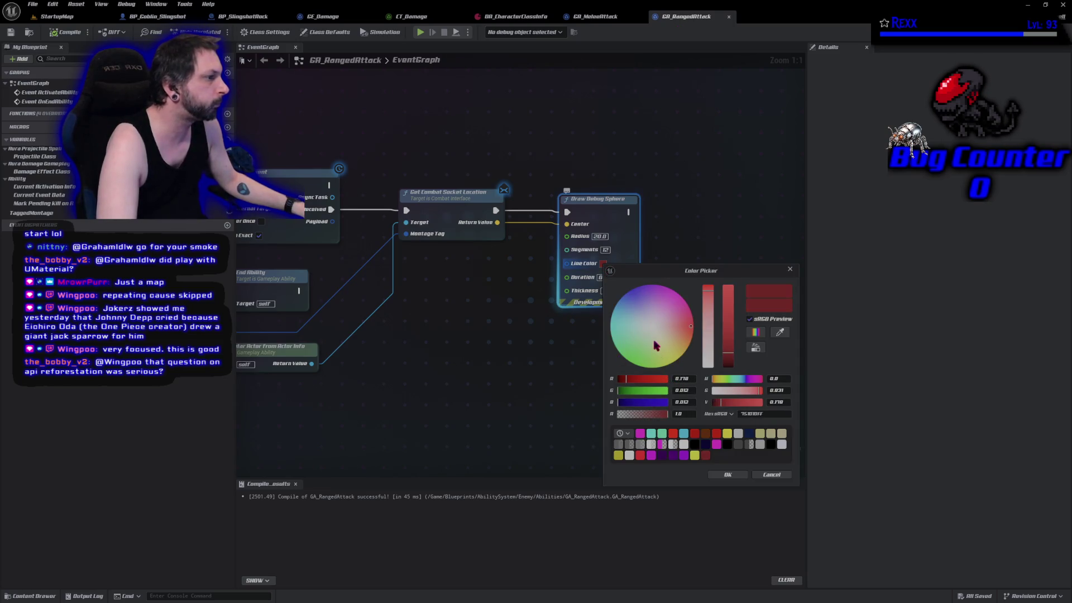
{"action": "left_click_drag", "start_coordinate": [657, 346], "coordinate": [609, 325]}
{"action": "left_click_drag", "start_coordinate": [730, 330], "coordinate": [728, 287]}
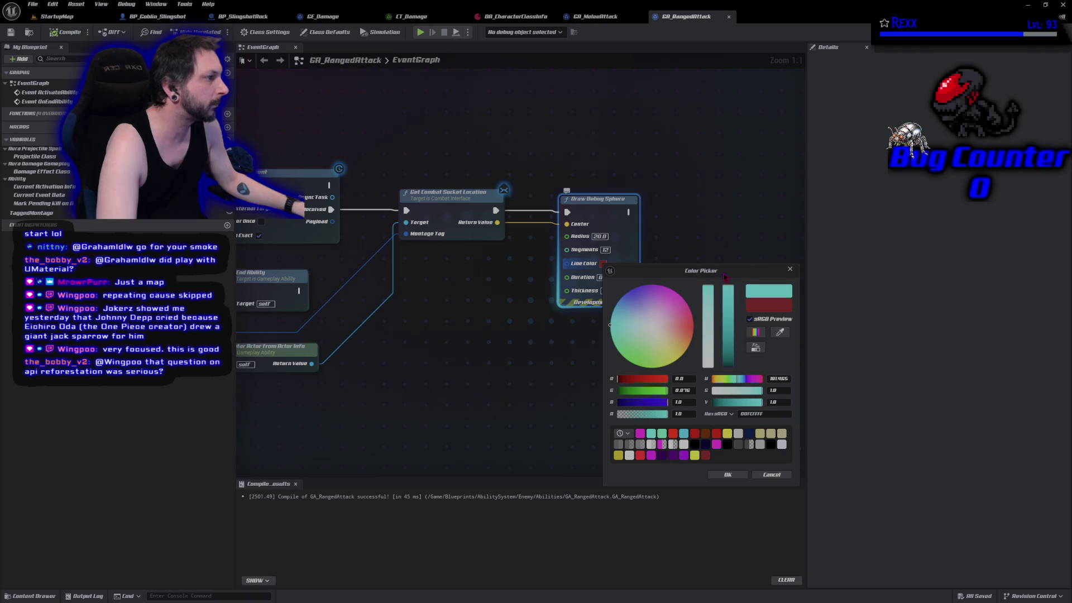
{"action": "left_click", "coordinate": [727, 475]}
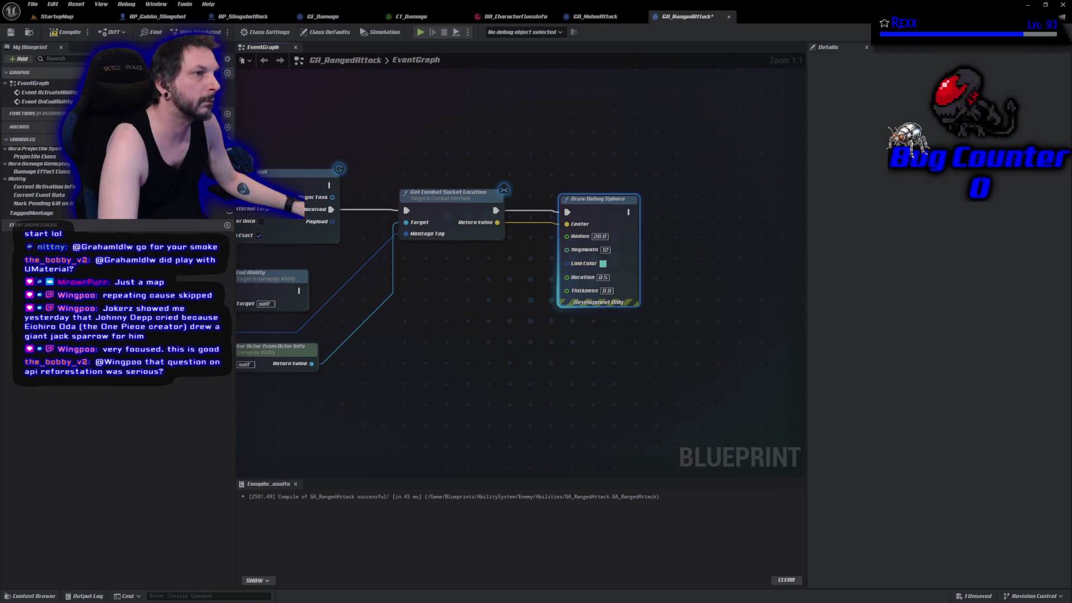
{"action": "left_click", "coordinate": [65, 32]}
{"action": "key", "text": "ctrl+s"}
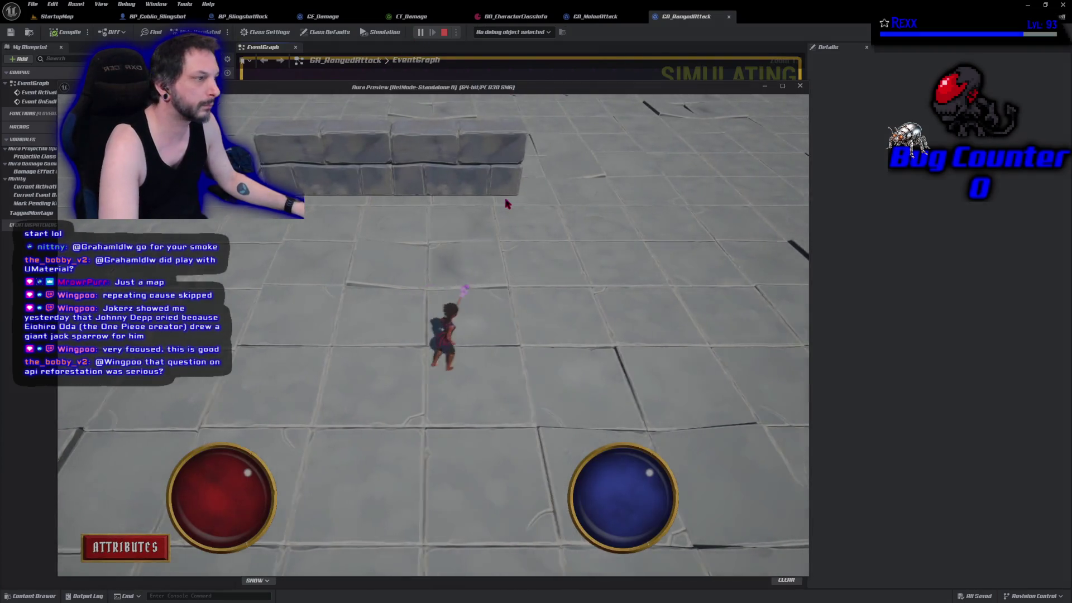
Step: Change the debug sphere's line colour to red (FF3400), then compile and save the blueprint
{"action": "key", "text": "w"}
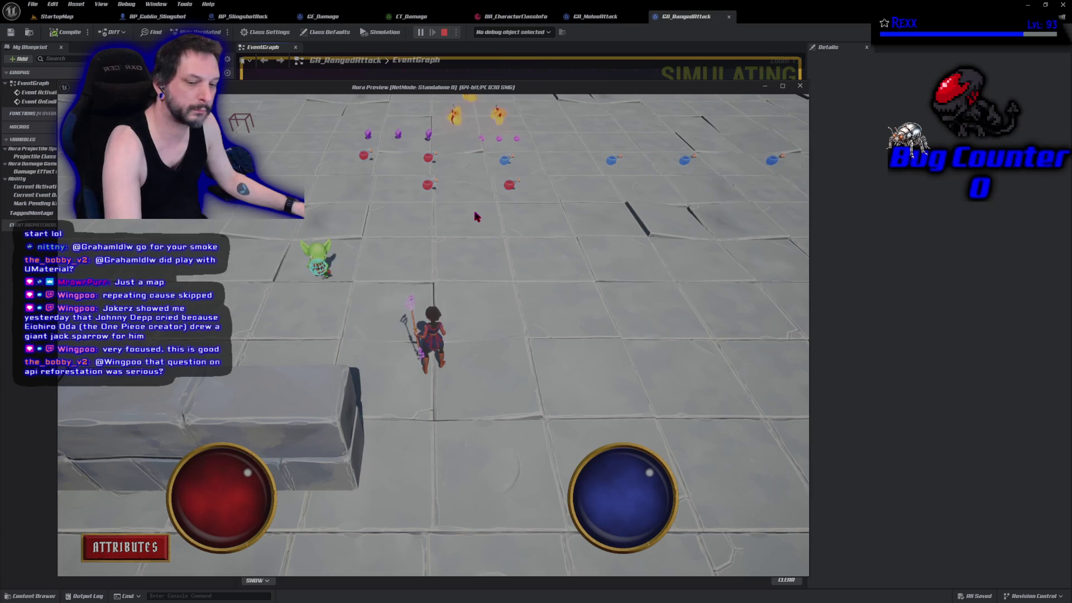
{"action": "key", "text": "Escape"}
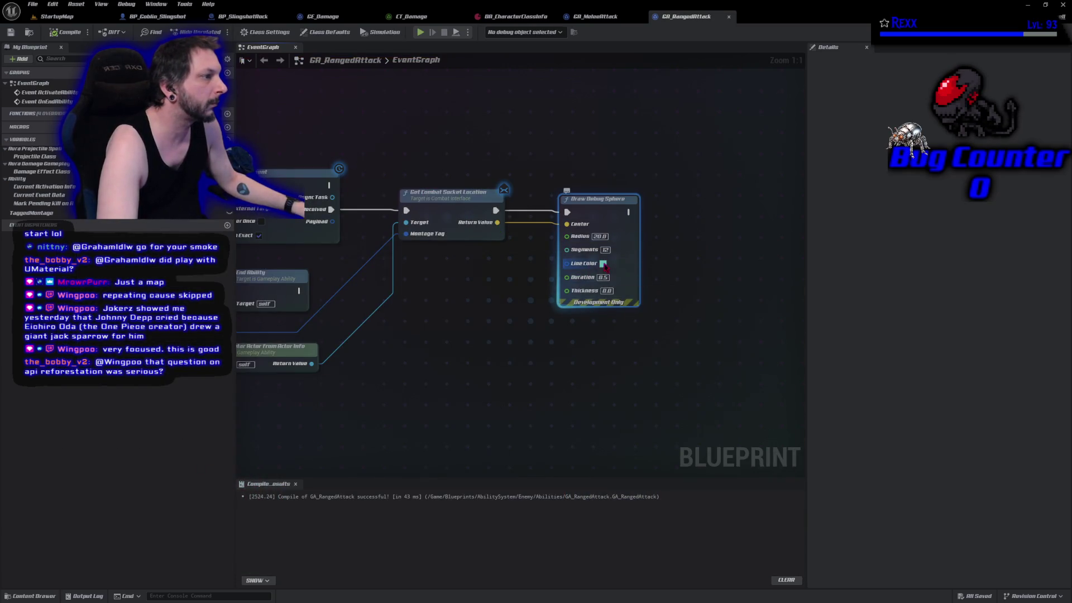
{"action": "left_click", "coordinate": [603, 264]}
{"action": "left_click_drag", "start_coordinate": [670, 334], "coordinate": [696, 328]}
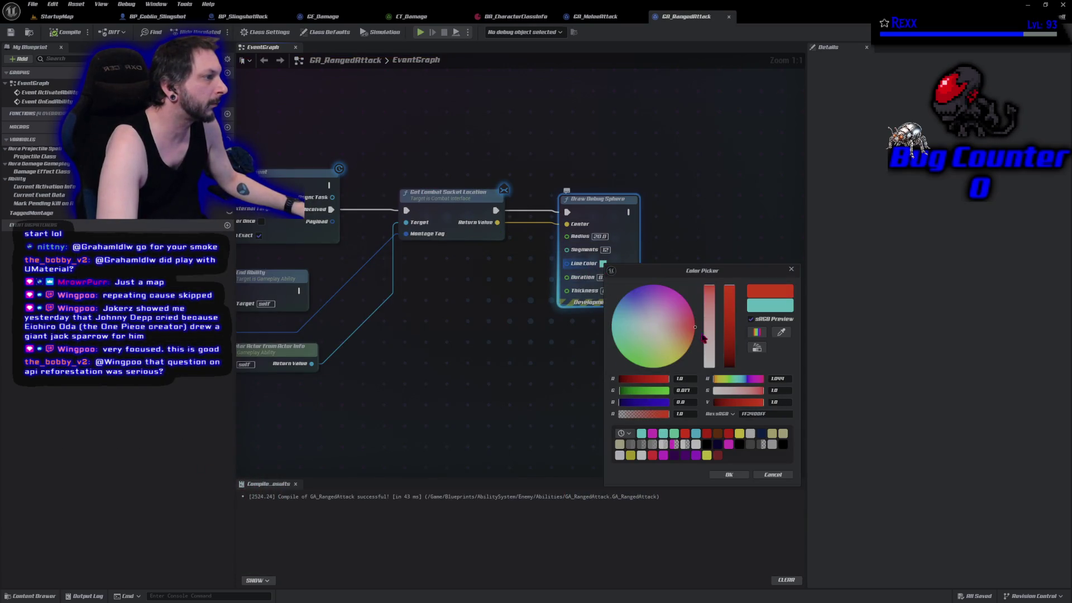
{"action": "left_click", "coordinate": [729, 474]}
{"action": "key", "text": "F7"}
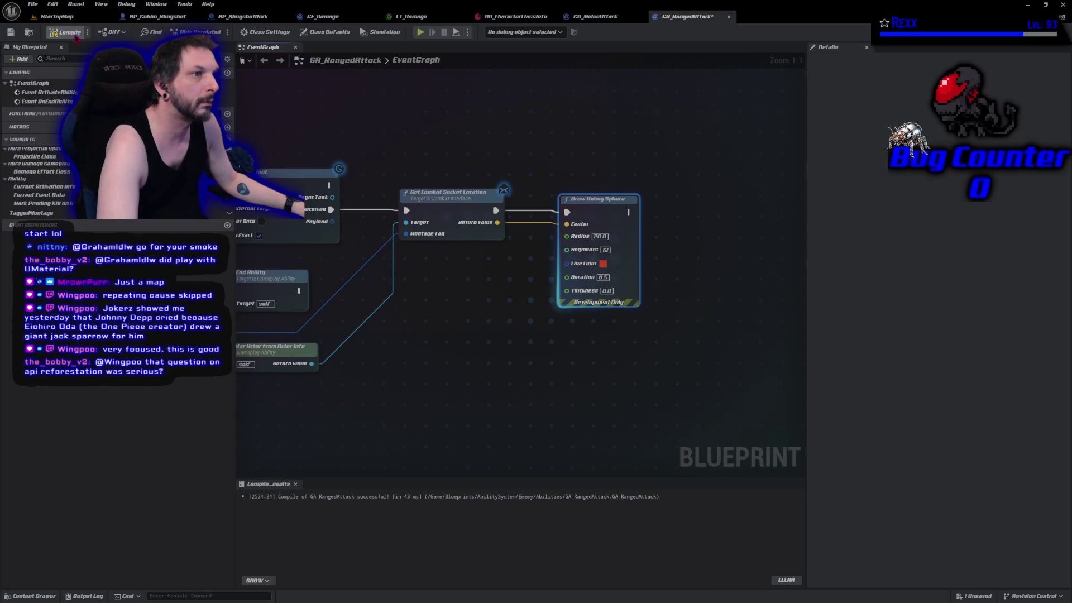
{"action": "key", "text": "ctrl+s"}
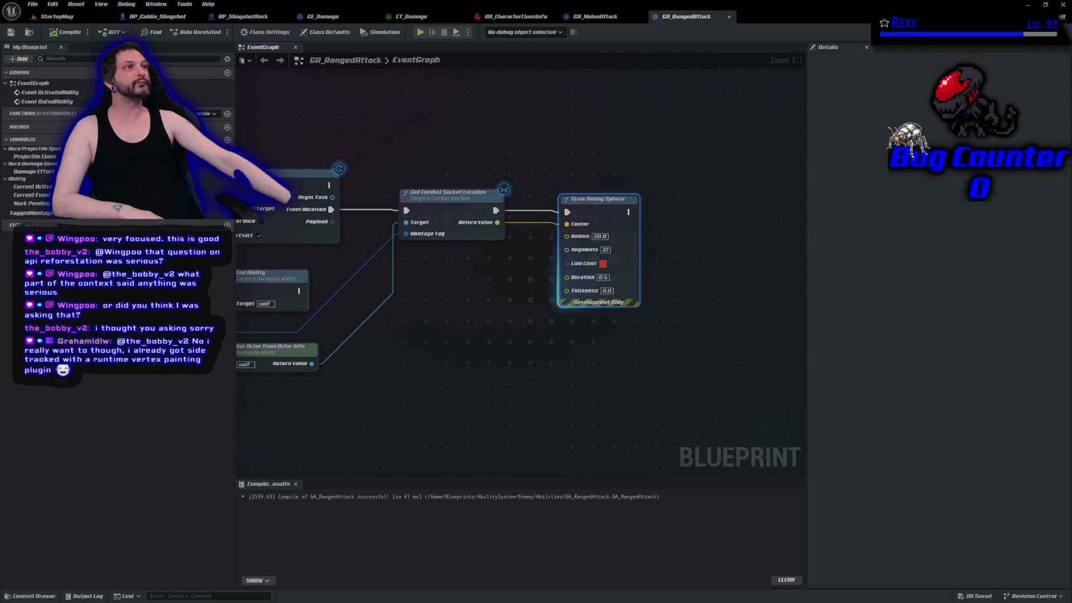
Step: Switch to GitHub Desktop to review the 8 pending file changes
{"action": "key", "text": "alt+Tab"}
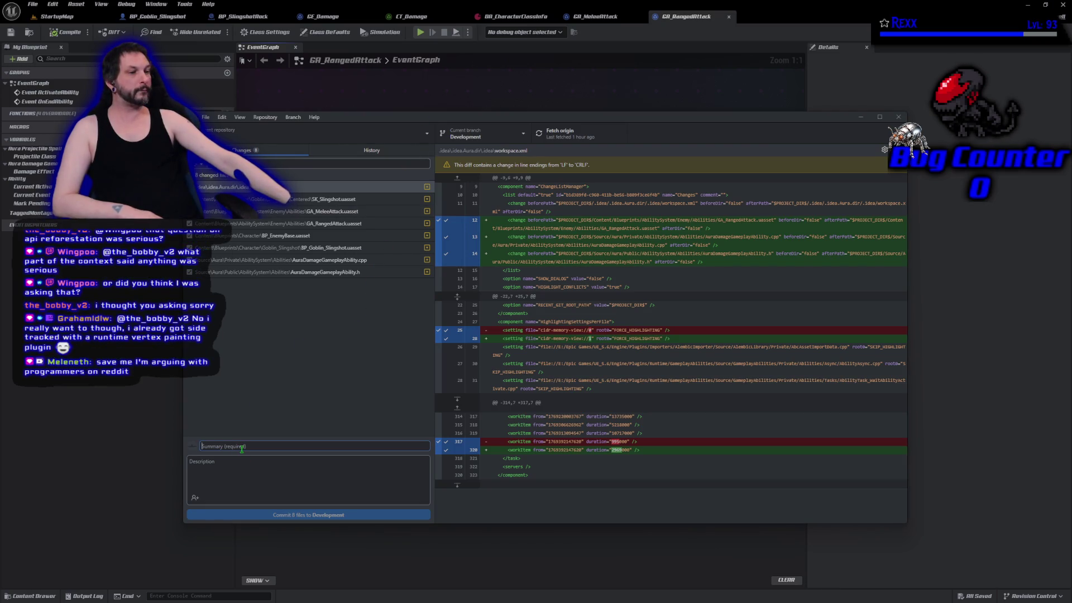
Step: Commit the 8 changed files with the summary 'Playing the ranged attack montage'
{"action": "type", "text": "Playign the"}
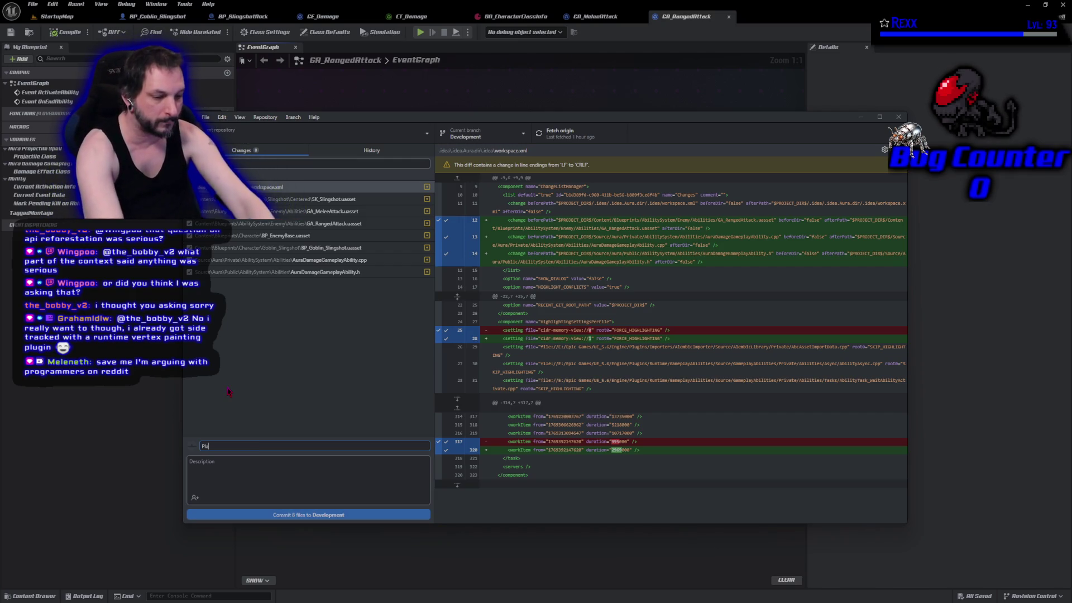
{"action": "key", "text": "BackSpace"}
{"action": "key", "text": "BackSpace"}
{"action": "key", "text": "BackSpace"}
{"action": "type", "text": "ing the "}
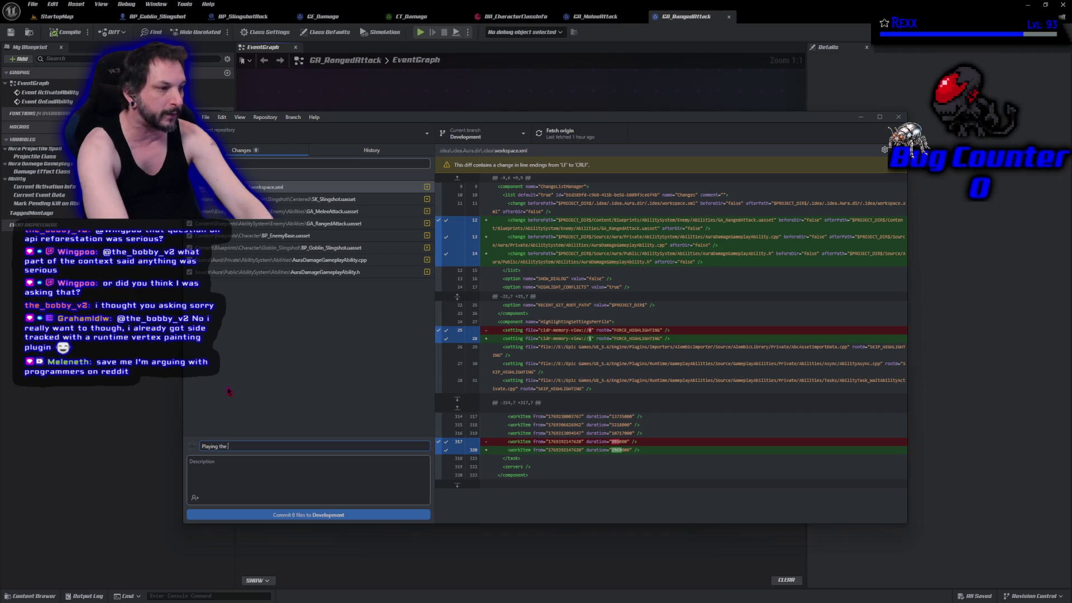
{"action": "type", "text": "ranged attack"}
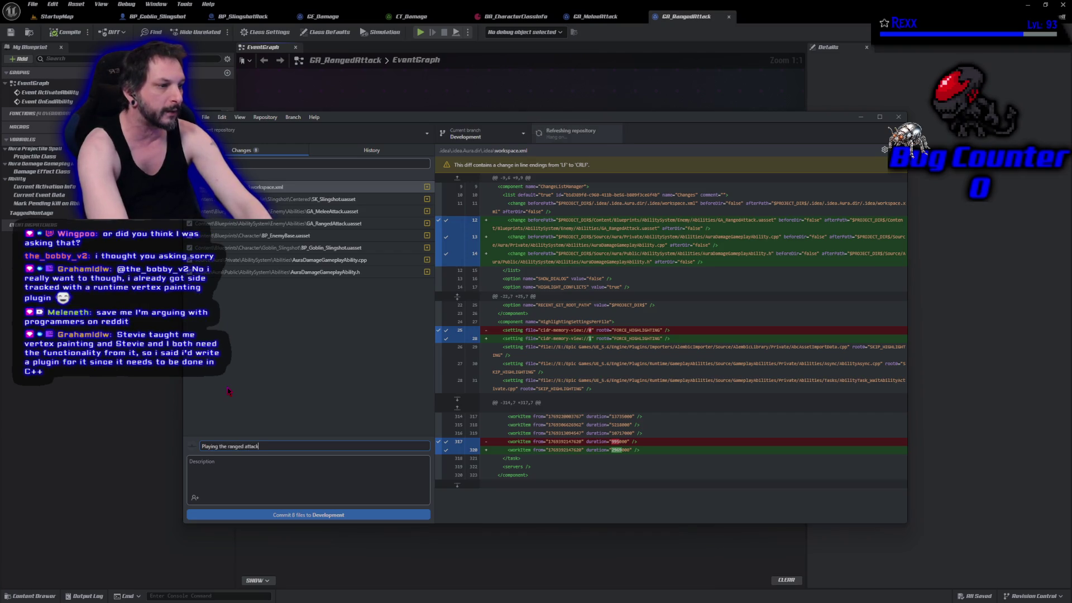
{"action": "type", "text": " montage"}
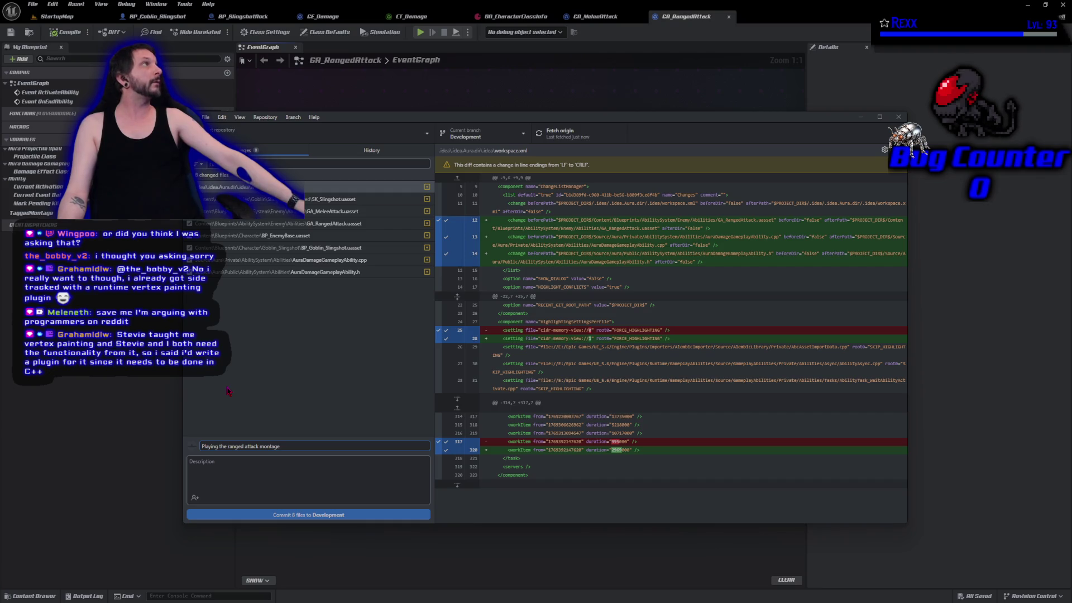
{"action": "left_click", "coordinate": [287, 515]}
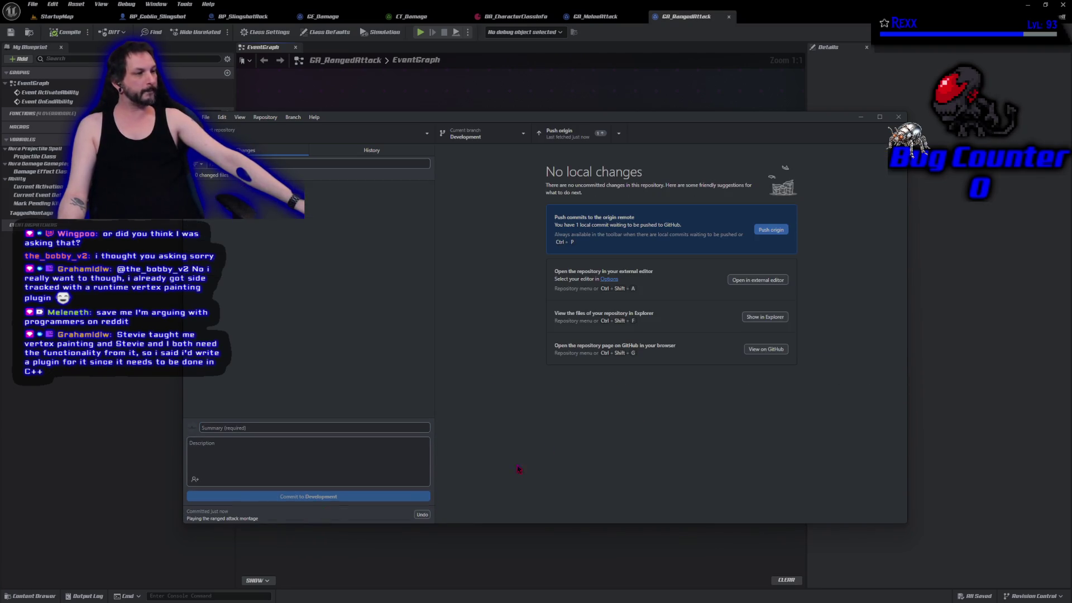
Step: Push the commit to origin, then close GitHub Desktop and the Unreal editor
{"action": "left_click", "coordinate": [768, 229]}
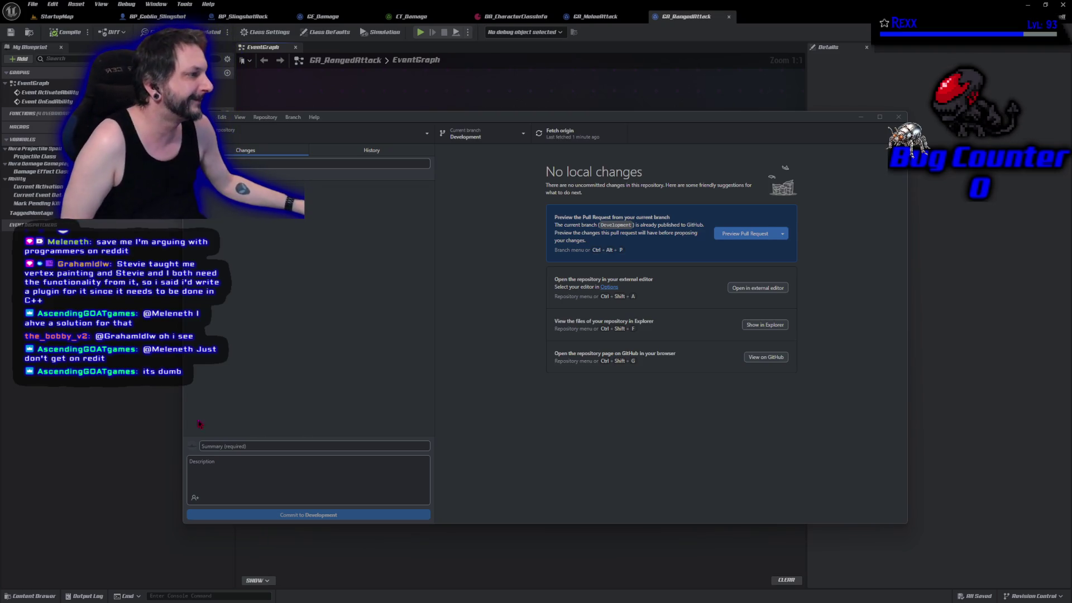
{"action": "left_click", "coordinate": [898, 118]}
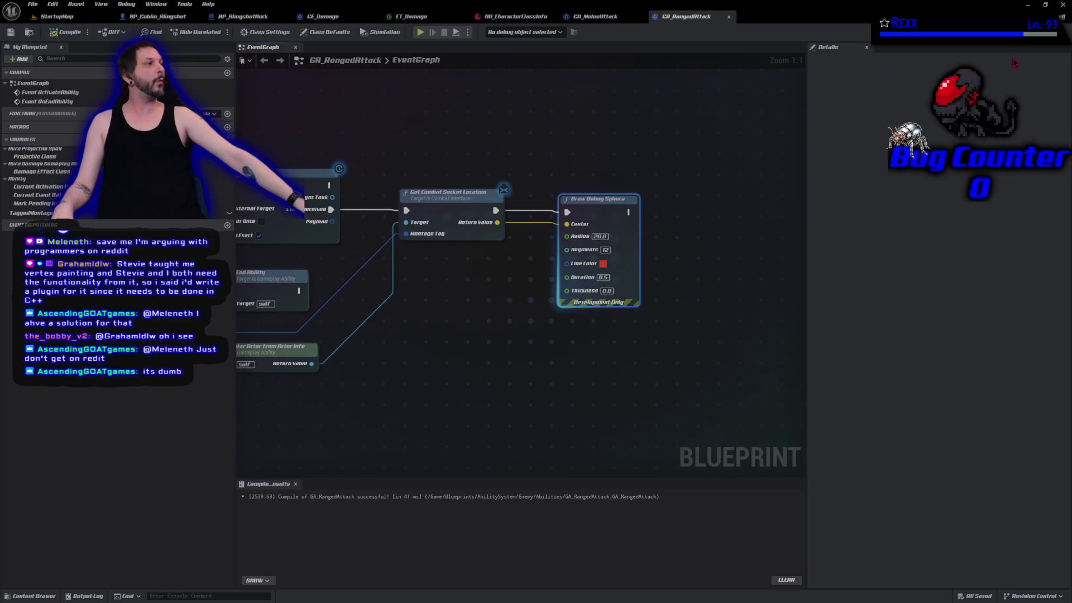
{"action": "left_click", "coordinate": [1062, 5]}
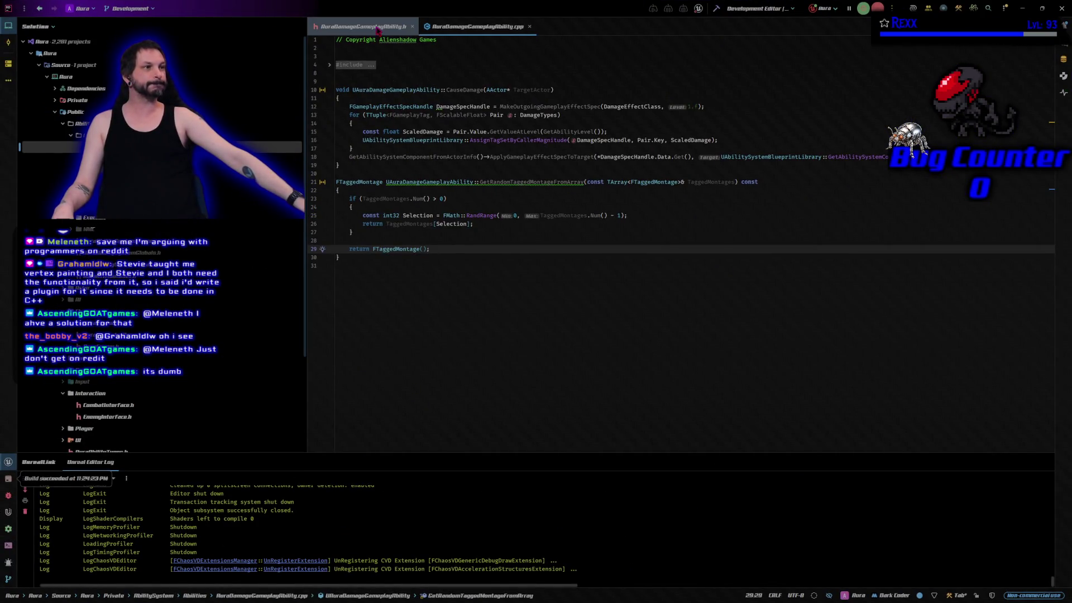
Step: Close AuraDamageGameplayAbility.cpp and open AuraProjectile.h from the Public > Actor folder
{"action": "middle_click", "coordinate": [378, 27]}
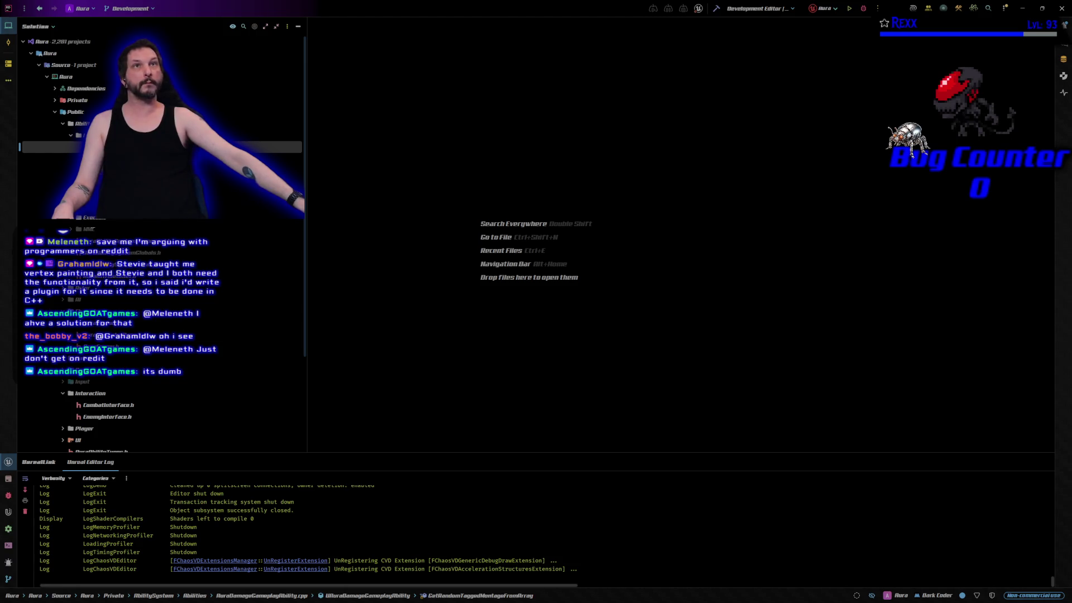
{"action": "left_click", "coordinate": [54, 112]}
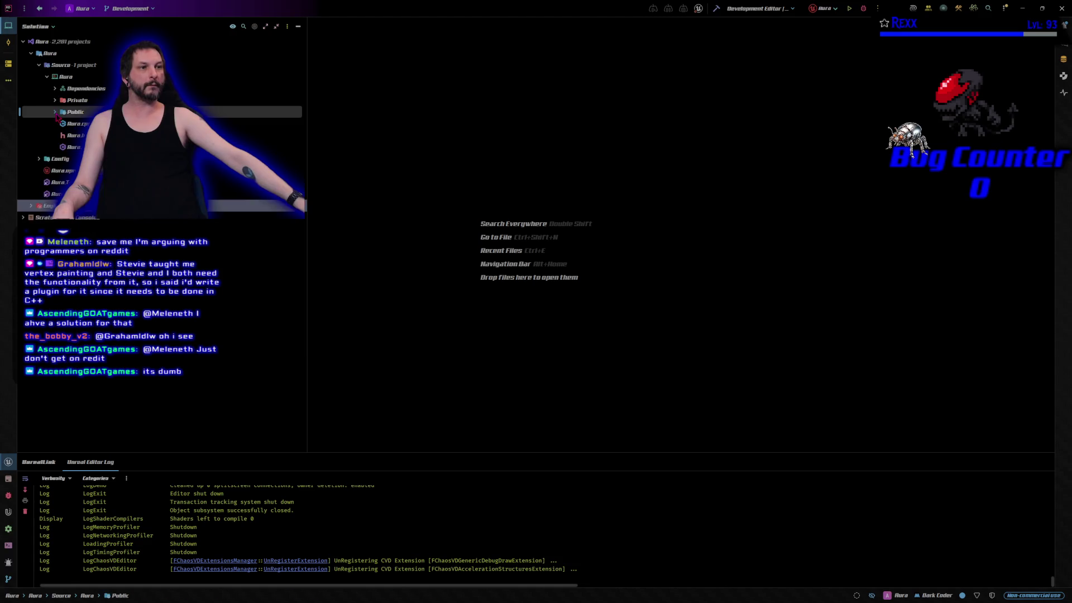
{"action": "left_click", "coordinate": [63, 137]}
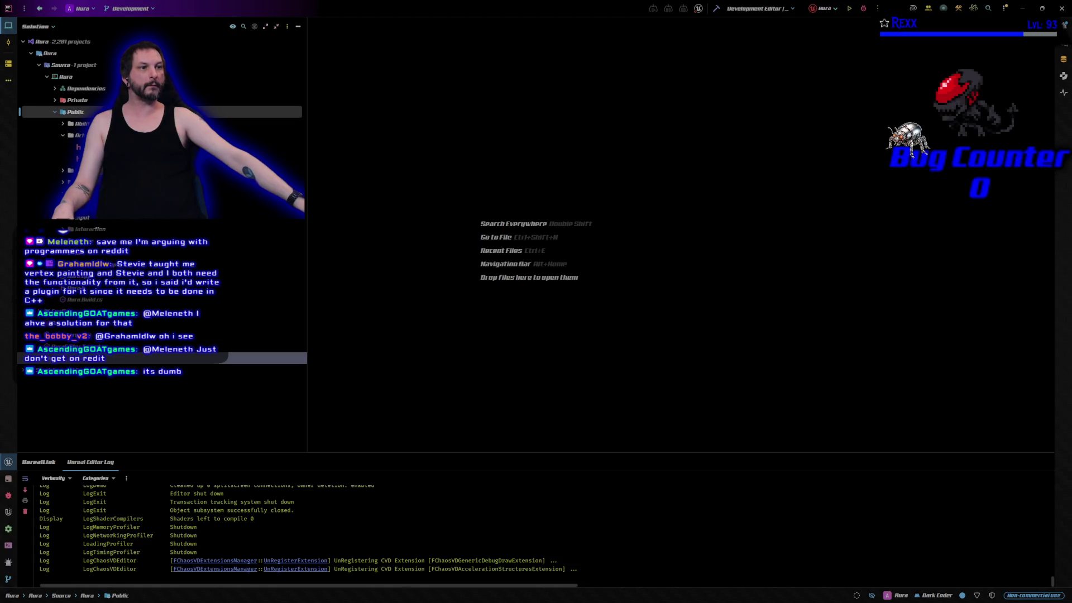
{"action": "double_click", "coordinate": [95, 159]}
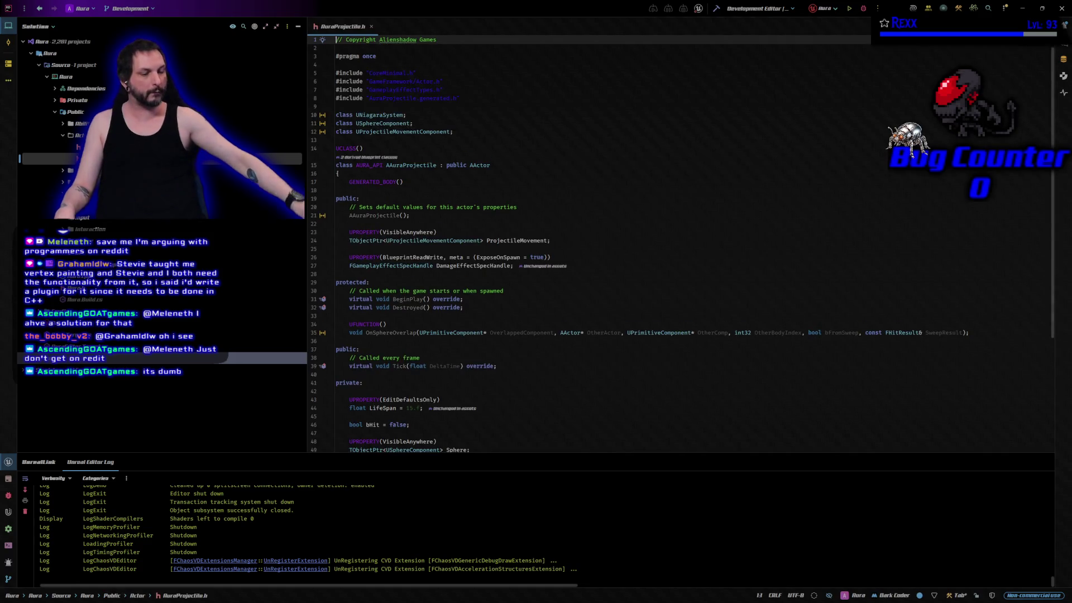
Step: Open AuraProjectile.cpp and add a new line after OnSphereOverlap's first early-return block
{"action": "key", "text": "ctrl+alt+Home"}
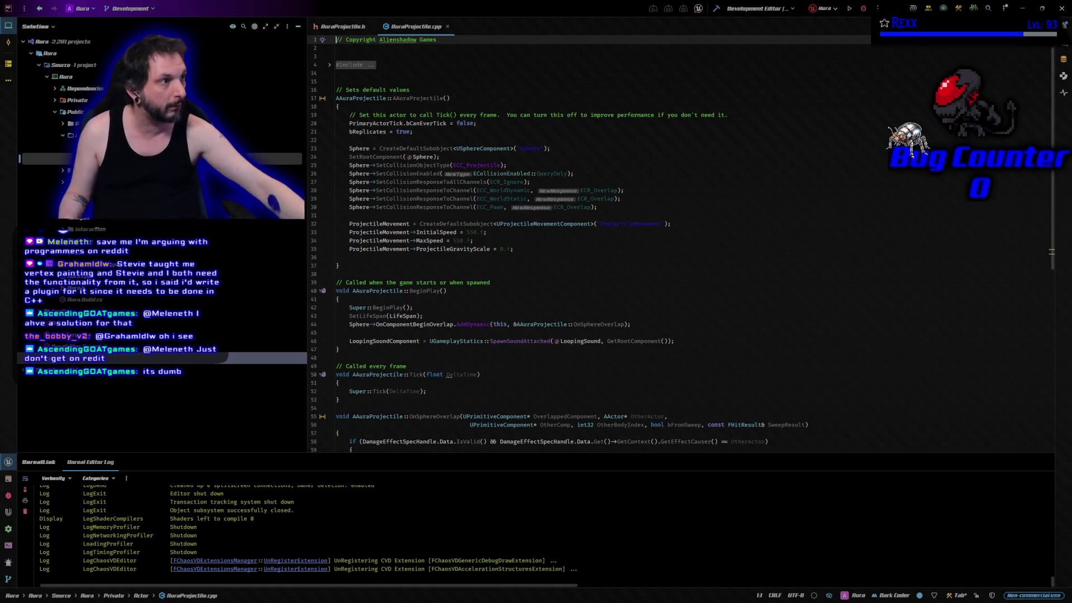
{"action": "scroll", "coordinate": [704, 327], "scroll_direction": "down", "scroll_amount": 5}
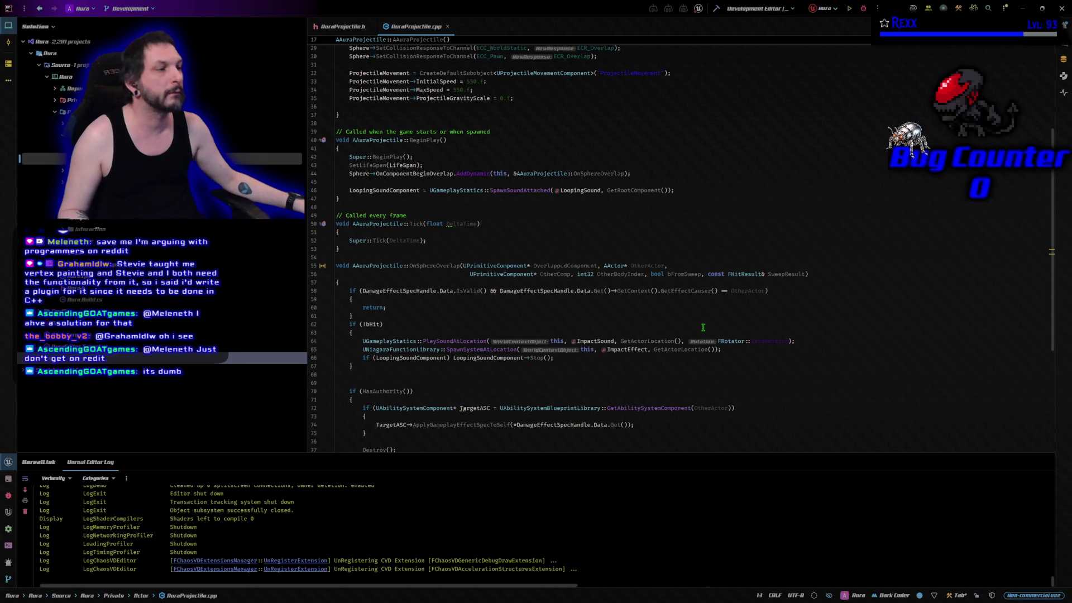
{"action": "left_click", "coordinate": [724, 265]}
{"action": "left_click", "coordinate": [834, 272]}
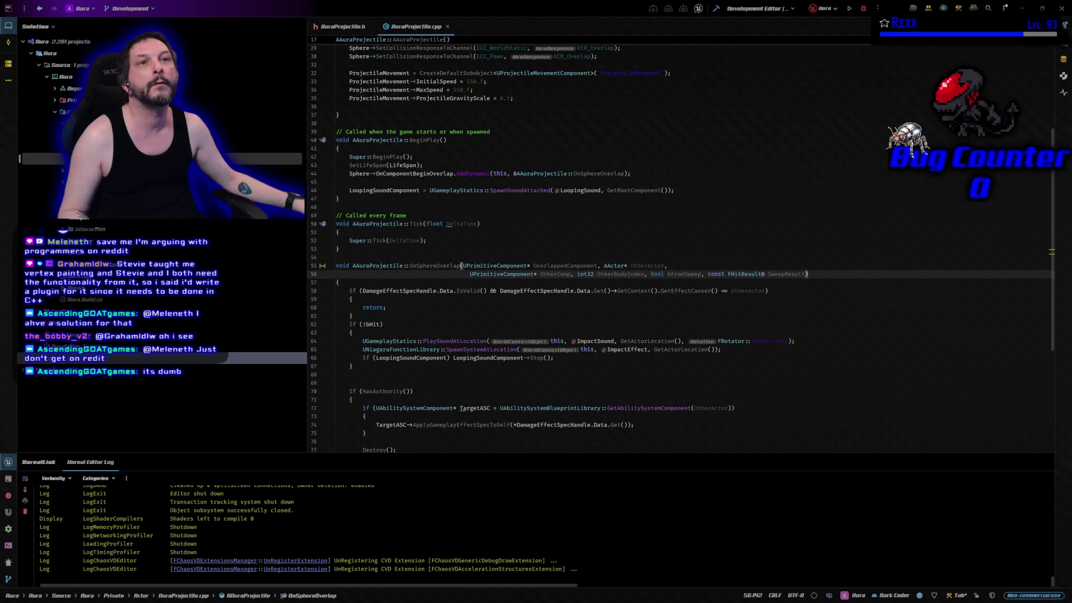
{"action": "scroll", "coordinate": [548, 297], "scroll_direction": "down", "scroll_amount": 5}
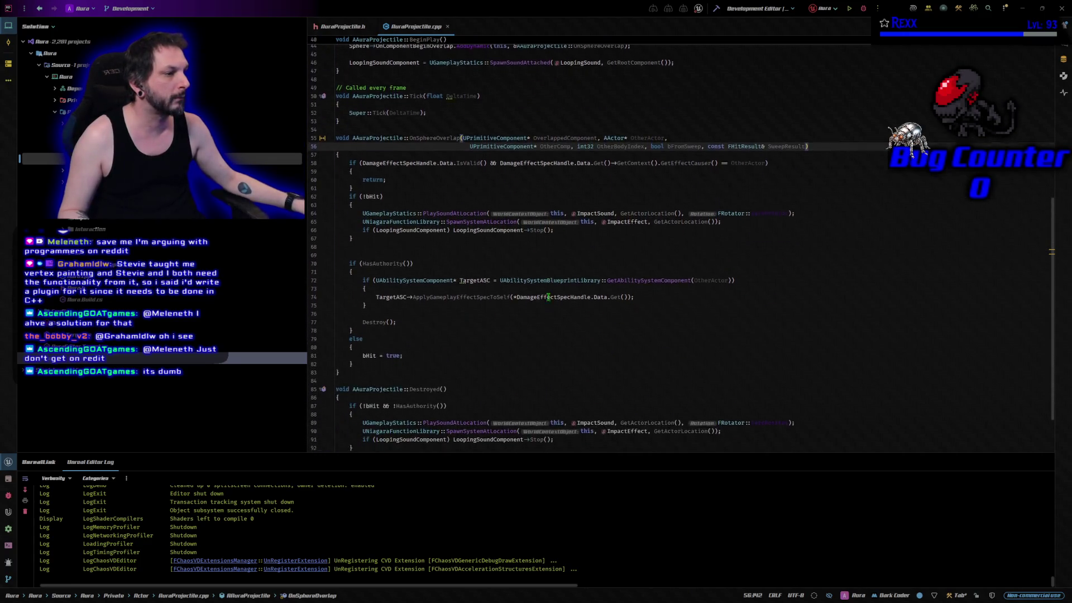
{"action": "scroll", "coordinate": [548, 297], "scroll_direction": "down", "scroll_amount": 1}
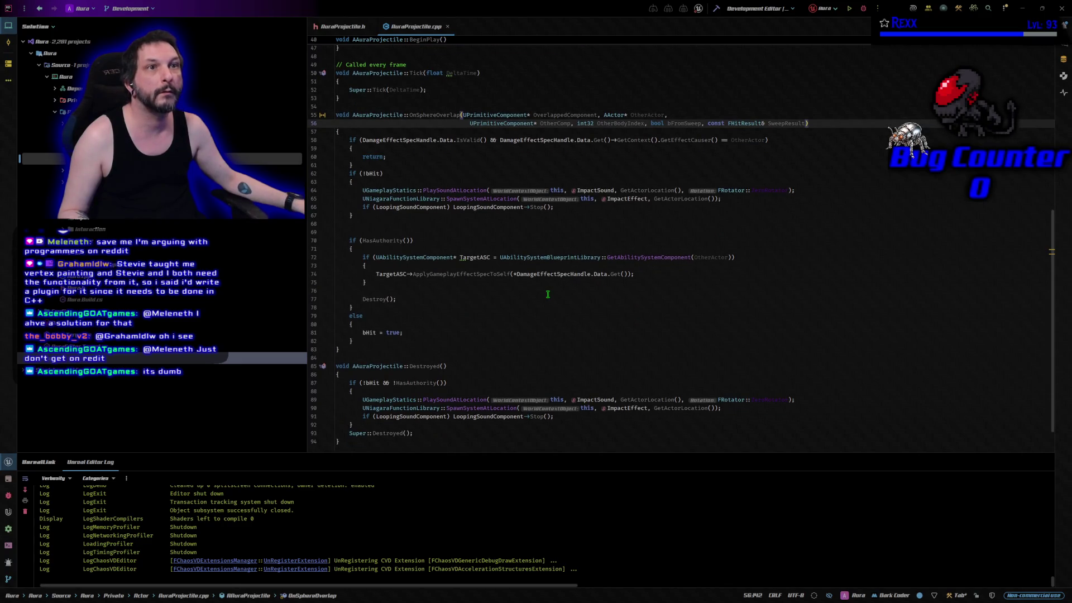
{"action": "scroll", "coordinate": [548, 294], "scroll_direction": "down", "scroll_amount": 1}
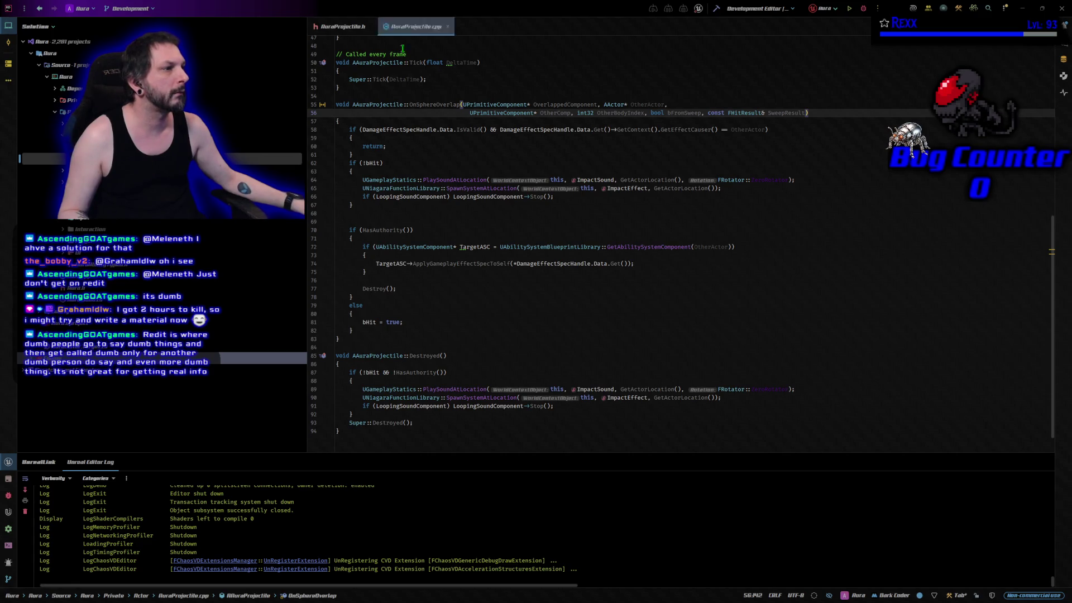
{"action": "left_click", "coordinate": [394, 155]}
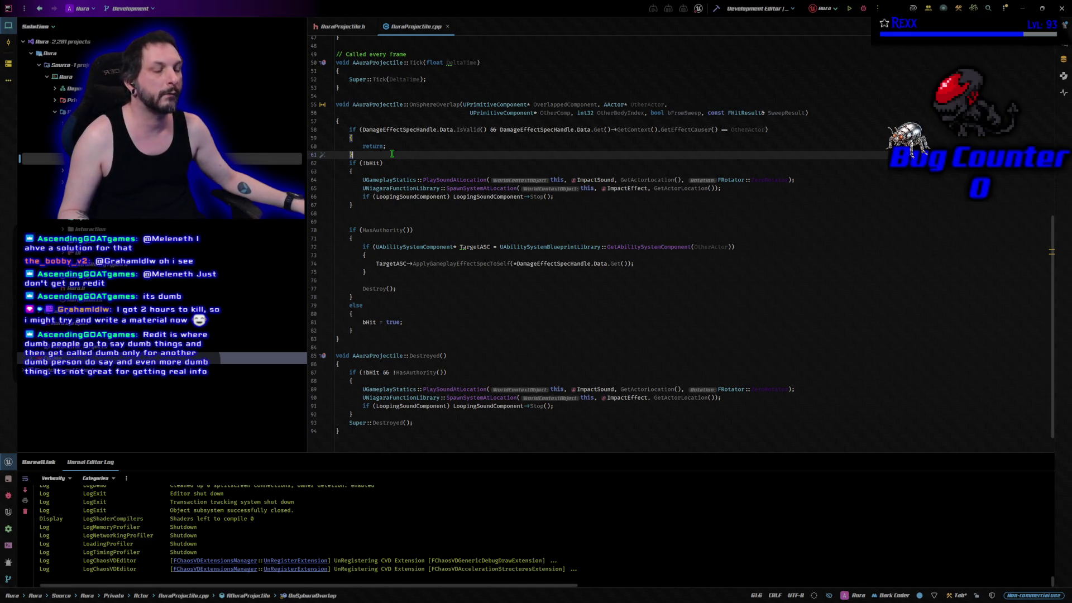
{"action": "key", "text": "Return"}
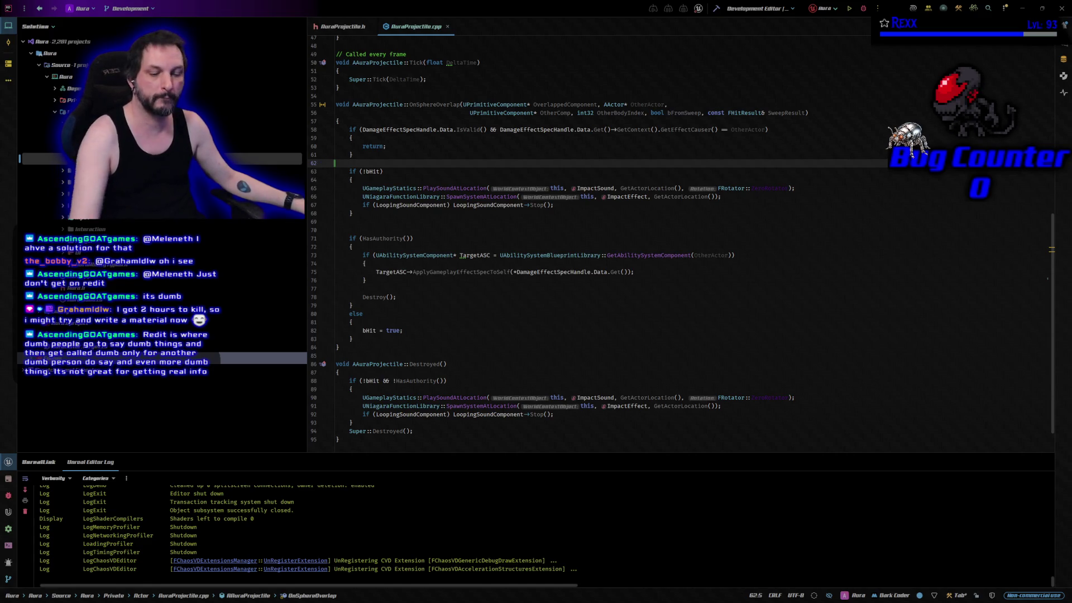
Step: Paste the IsNotFriend early-return check on line 62 and build the startup project
{"action": "left_click", "coordinate": [433, 163]}
{"action": "type", "text": "if (!UAuraAbilitySystemLibrary::IsNotFriend(DamageEffectSpecHandle.Data.Get()->GetContext().GetEffectCauser(), OtherActor)) \t{ \t\treturn; \t}"}
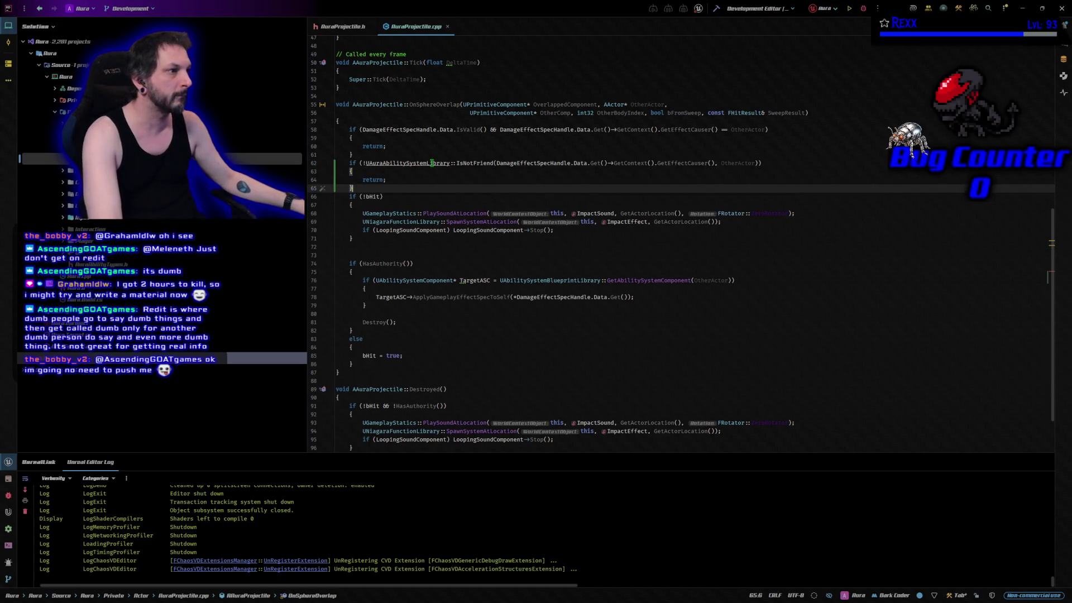
{"action": "left_click", "coordinate": [717, 9]}
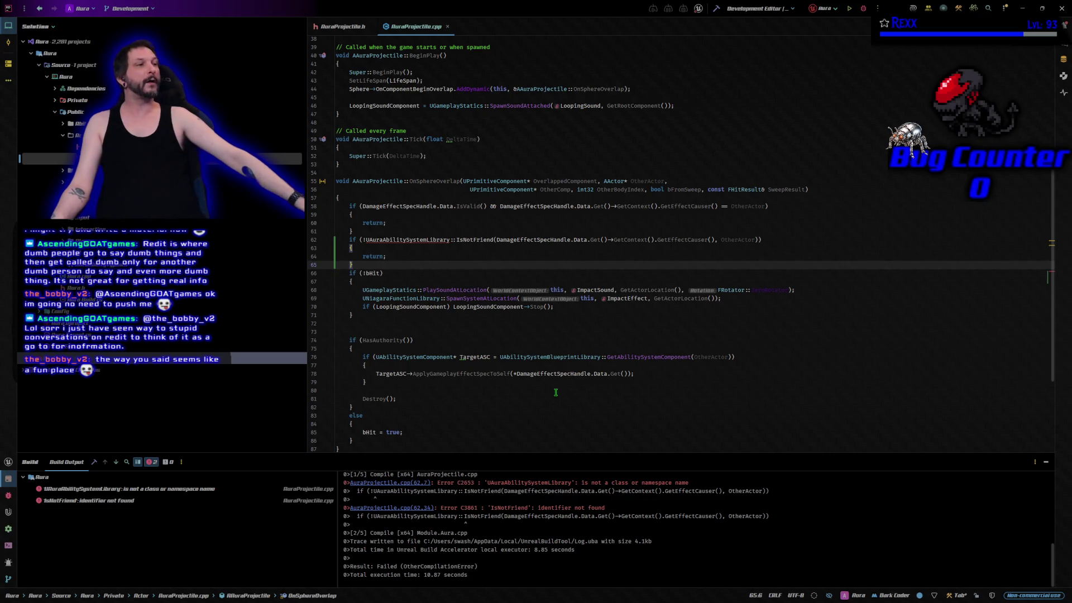
Step: Add #include "AbilitySystem/AuraAbilitySystemLibrary.h" below the Niagara include in AuraProjectile.cpp
{"action": "scroll", "coordinate": [534, 296], "scroll_direction": "up", "scroll_amount": 3}
{"action": "scroll", "coordinate": [534, 297], "scroll_direction": "up", "scroll_amount": 10}
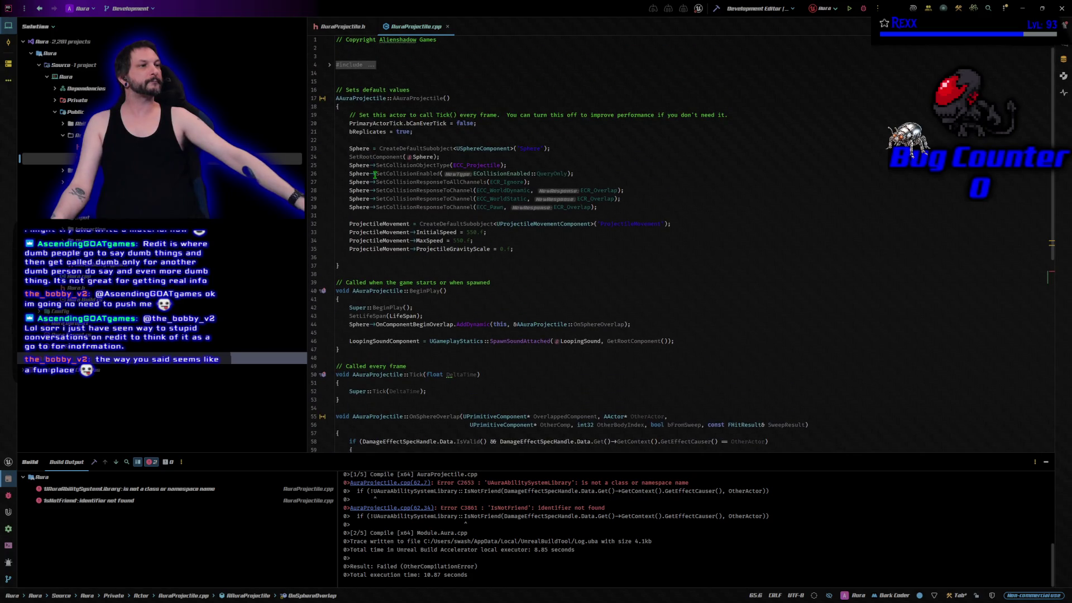
{"action": "left_click", "coordinate": [329, 65]}
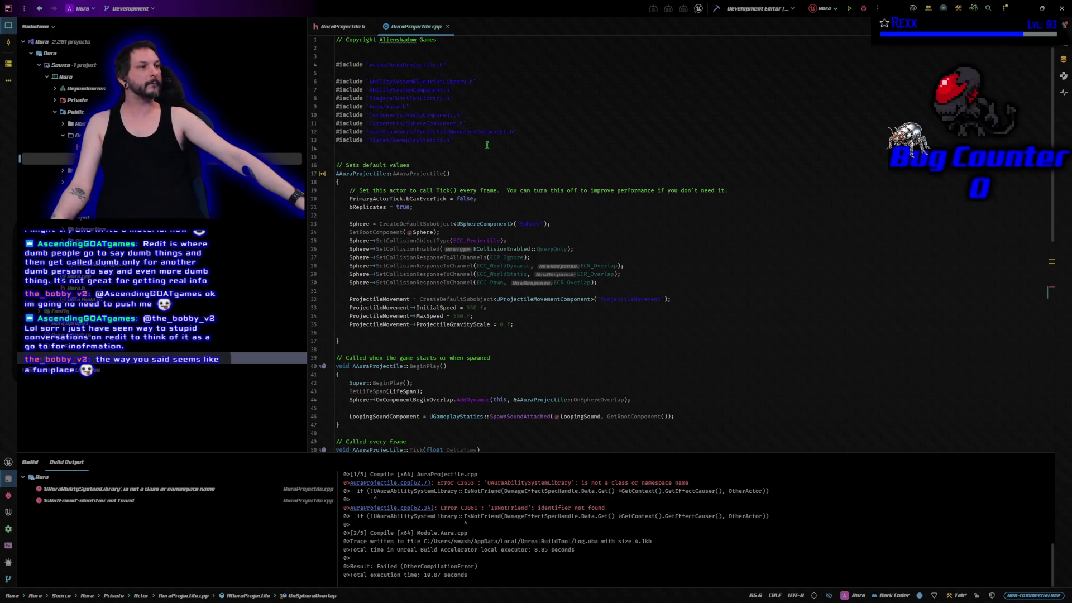
{"action": "left_click", "coordinate": [481, 97]}
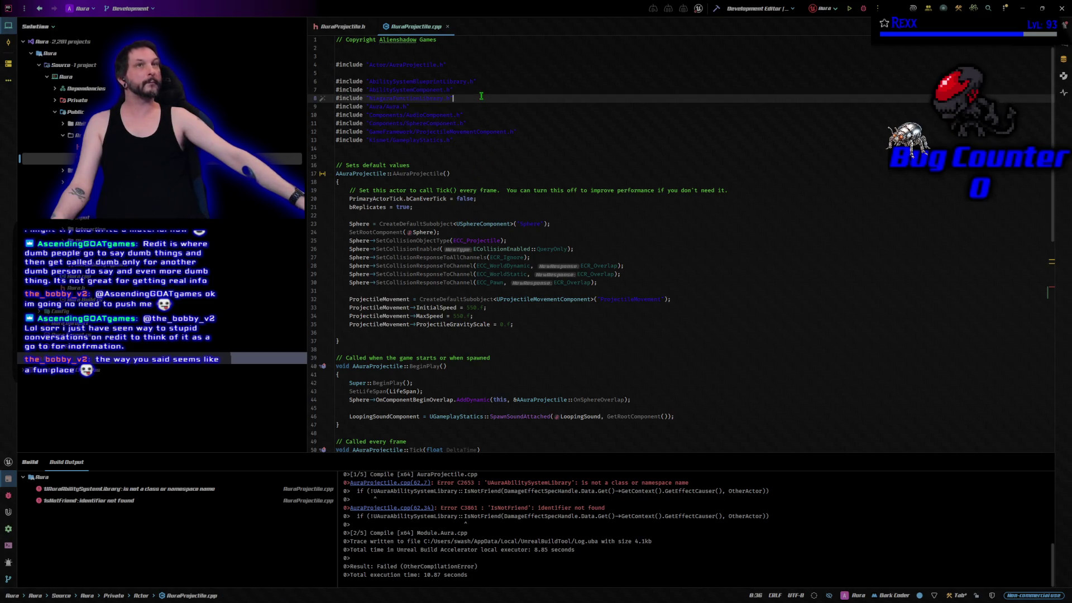
{"action": "key", "text": "Return"}
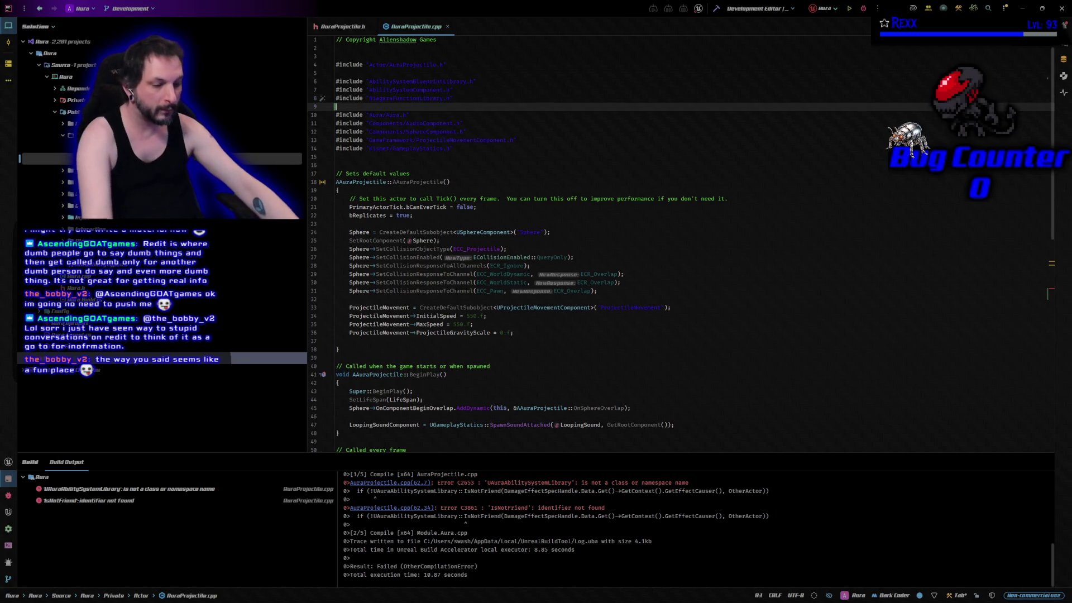
{"action": "type", "text": "#include"}
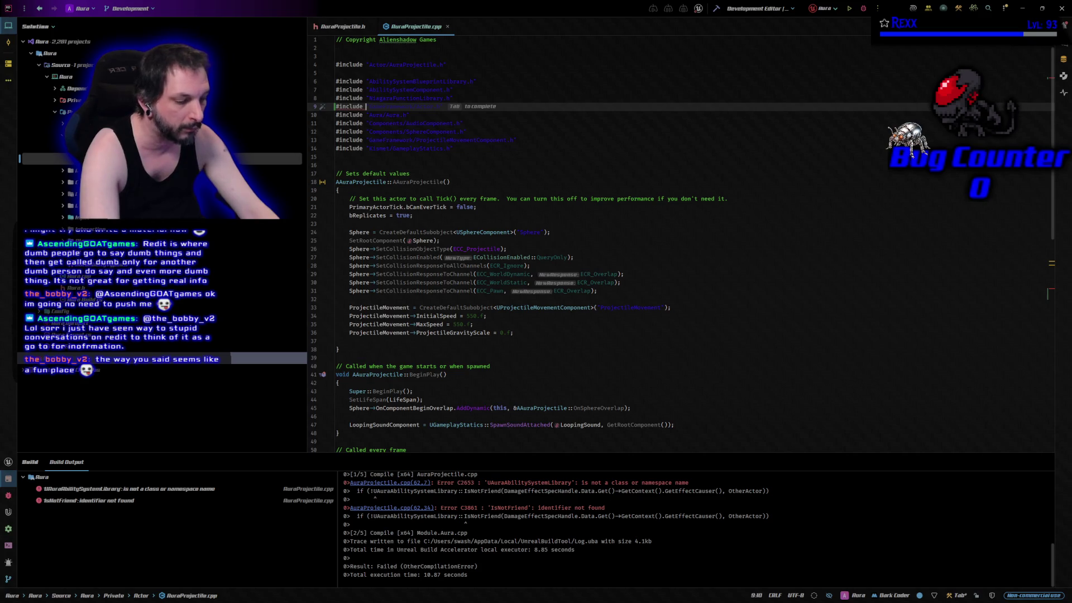
{"action": "type", "text": " \""}
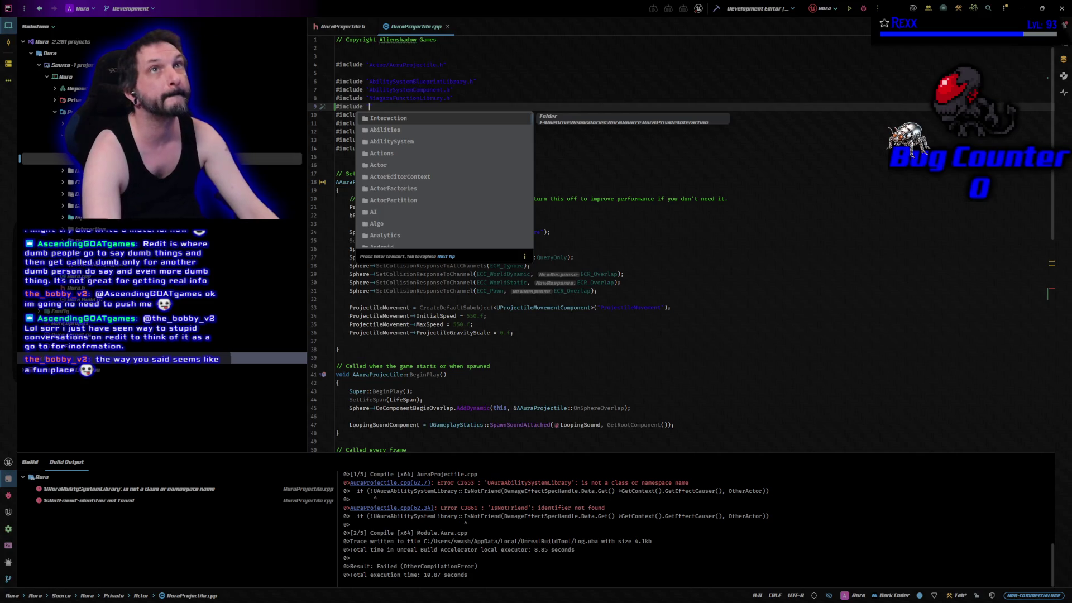
{"action": "key", "text": "Down"}
{"action": "key", "text": "Down"}
{"action": "key", "text": "Return"}
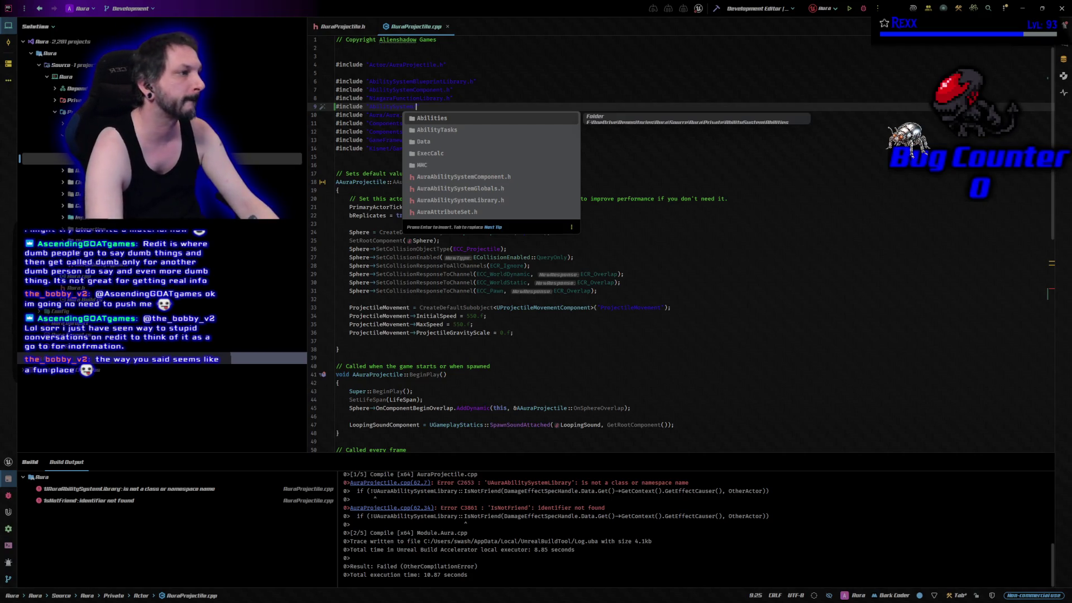
{"action": "key", "text": "Down"}
{"action": "key", "text": "Down"}
{"action": "key", "text": "Down"}
{"action": "key", "text": "Return"}
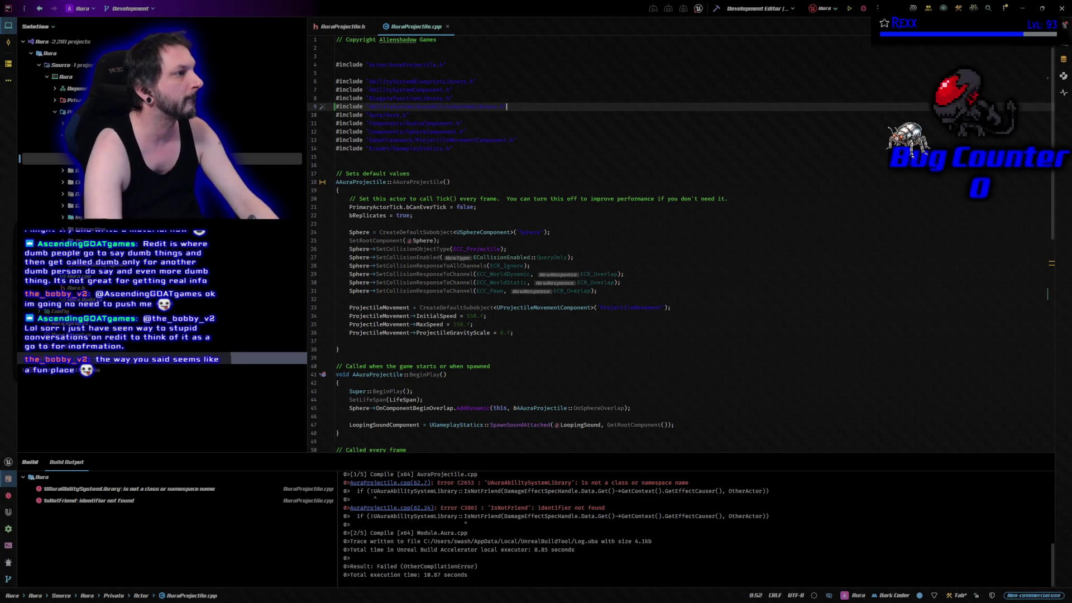
Step: Review the IsNotFriend check in OnSphereOverlap and rebuild the startup project
{"action": "key", "text": "Down"}
{"action": "key", "text": "Down"}
{"action": "key", "text": "Down"}
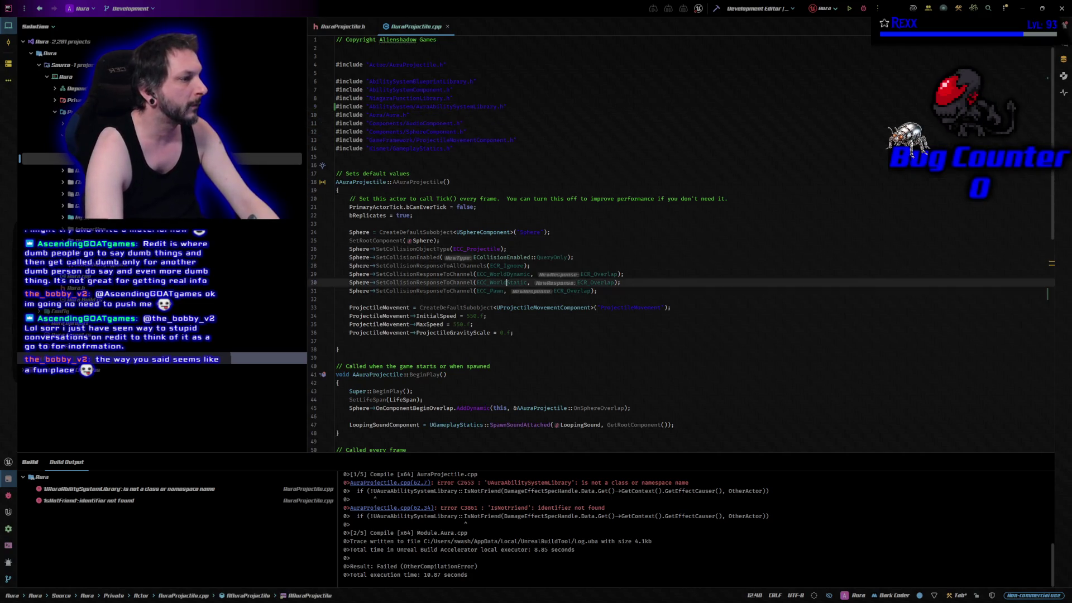
{"action": "key", "text": "Down"}
{"action": "key", "text": "Down"}
{"action": "key", "text": "Down"}
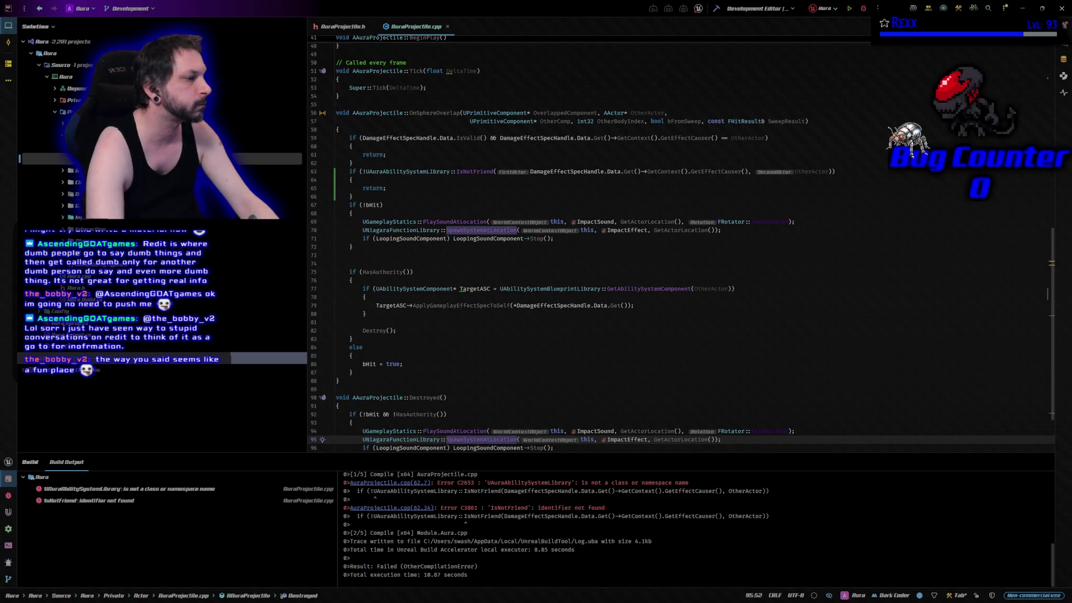
{"action": "key", "text": "Down"}
{"action": "key", "text": "Down"}
{"action": "key", "text": "Down"}
{"action": "key", "text": "Up"}
{"action": "key", "text": "Up"}
{"action": "key", "text": "Up"}
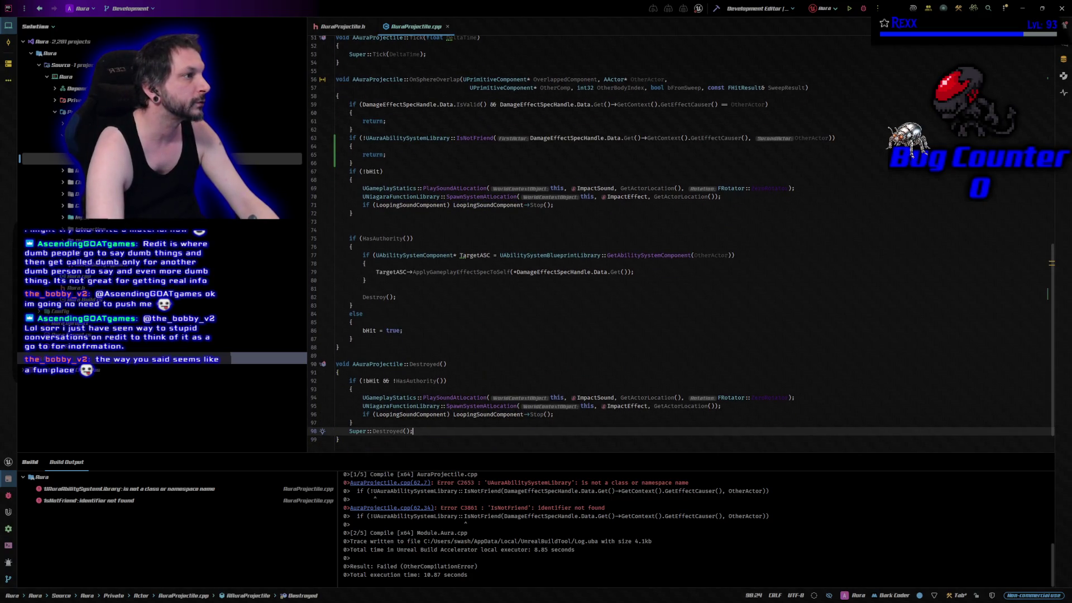
{"action": "key", "text": "Down"}
{"action": "key", "text": "Down"}
{"action": "key", "text": "Down"}
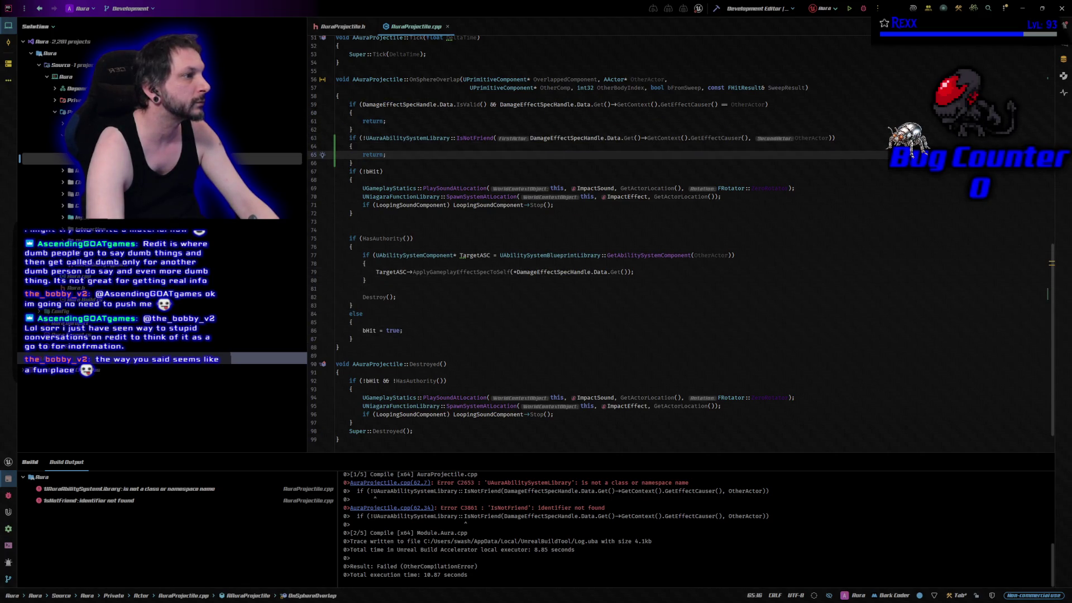
{"action": "left_click", "coordinate": [495, 138]}
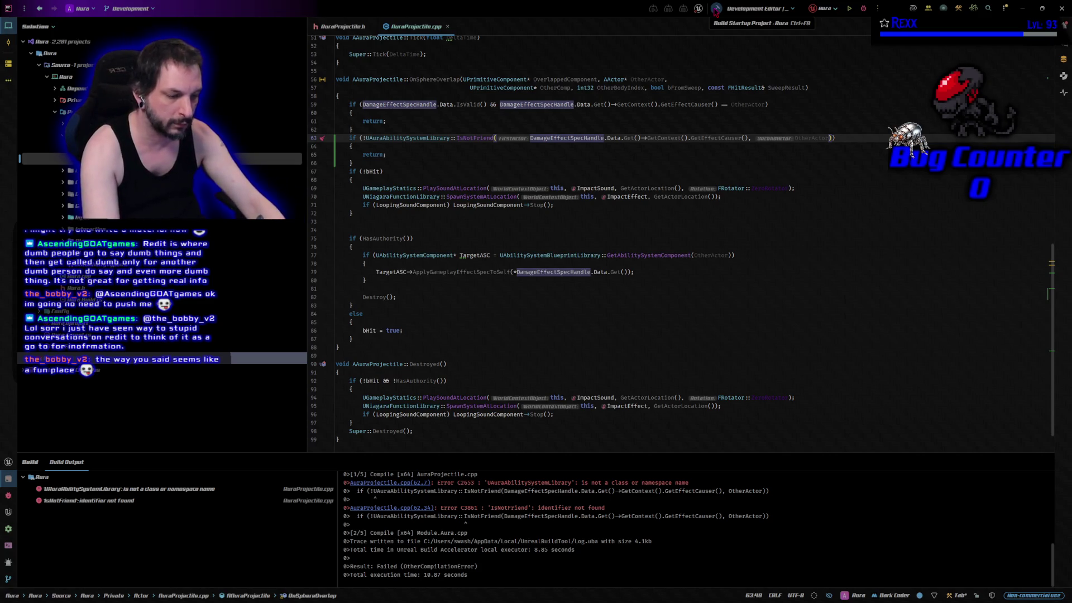
{"action": "left_click", "coordinate": [715, 9]}
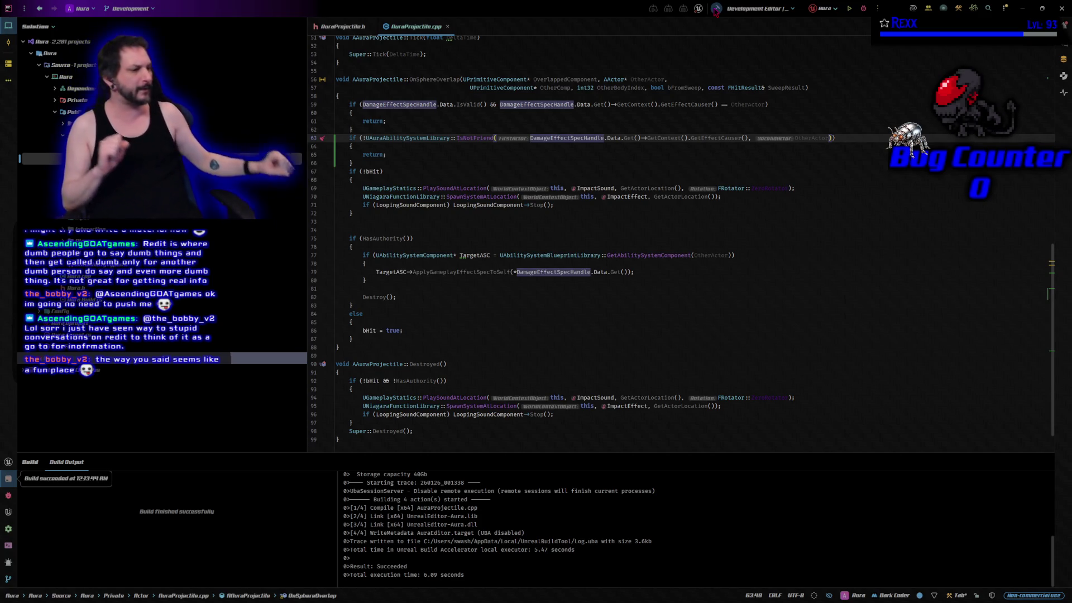
{"action": "left_click", "coordinate": [715, 10]}
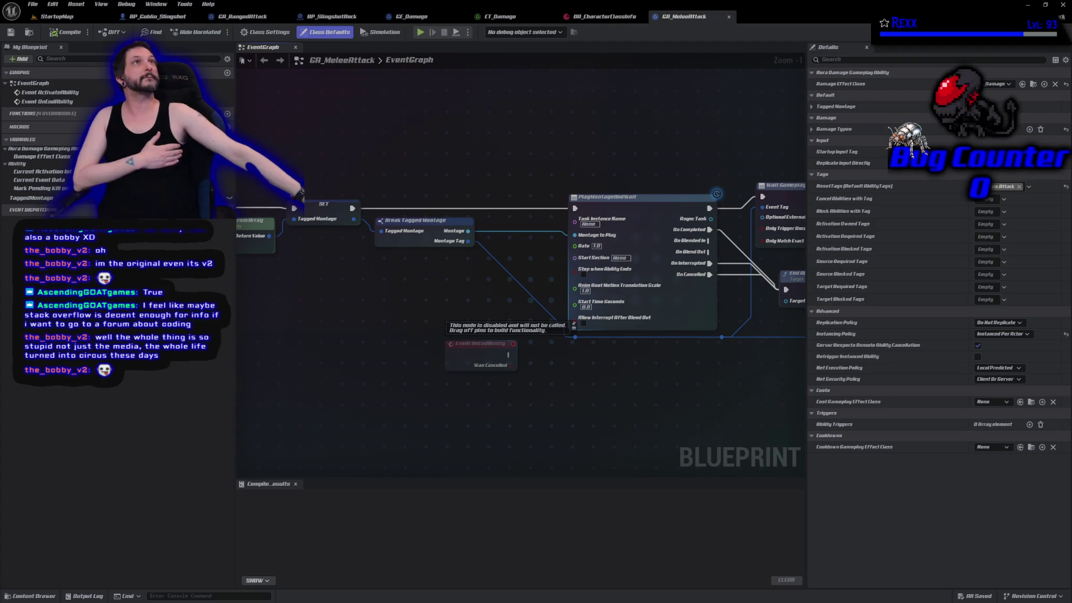
Step: Delete the Draw Debug Sphere node from the GA_RangedAttack graph
{"action": "mouse_move", "coordinate": [612, 396]}
{"action": "left_mouse_down"}
{"action": "mouse_move", "coordinate": [325, 359]}
{"action": "mouse_move", "coordinate": [324, 346]}
{"action": "left_mouse_up"}
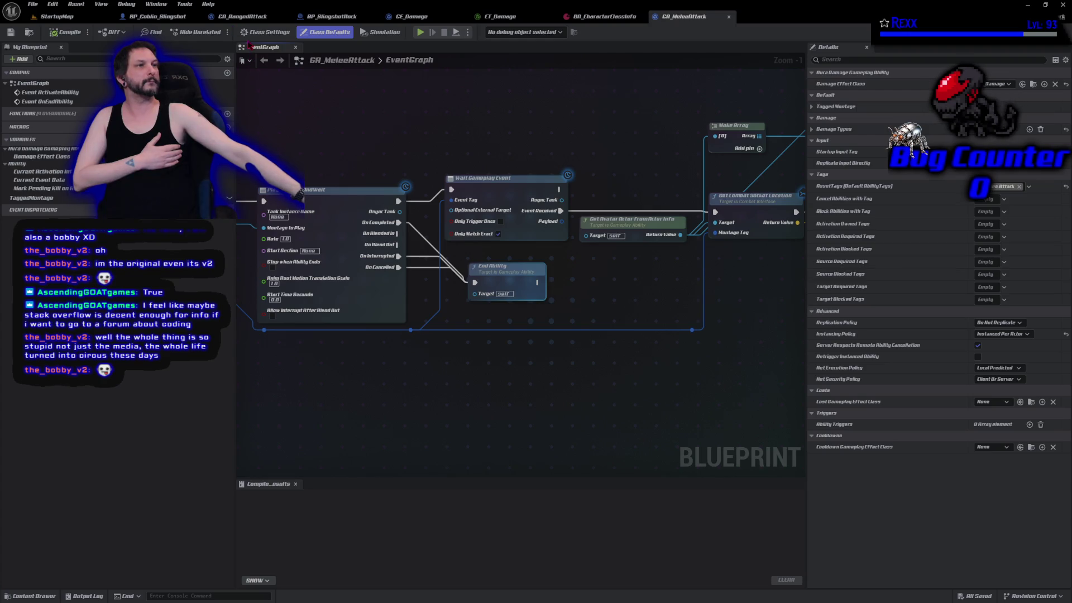
{"action": "left_click", "coordinate": [249, 17]}
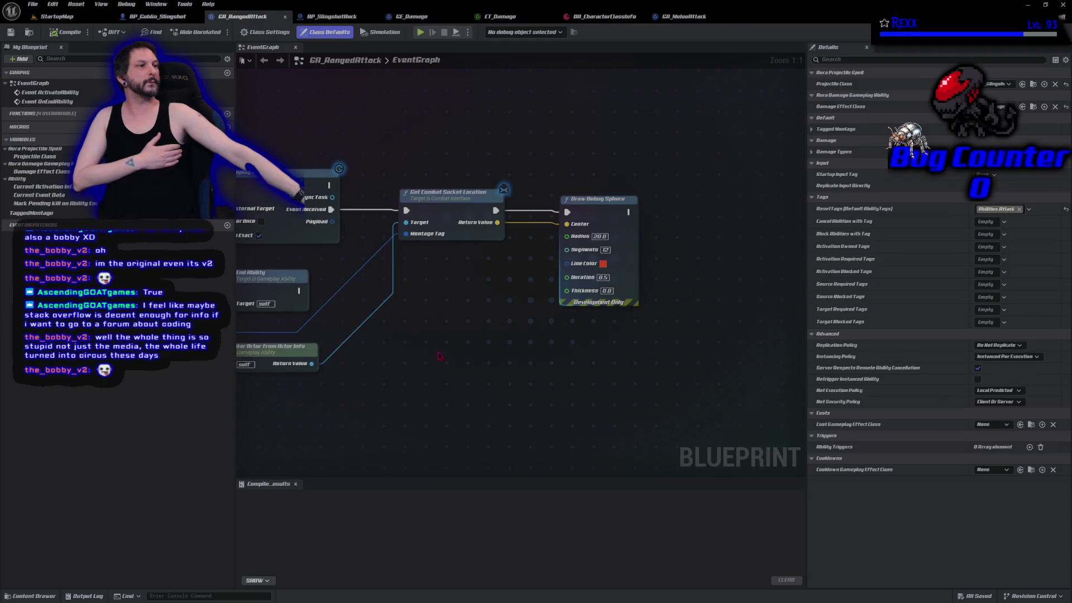
{"action": "mouse_move", "coordinate": [463, 366]}
{"action": "left_mouse_down"}
{"action": "mouse_move", "coordinate": [397, 367]}
{"action": "mouse_move", "coordinate": [335, 394]}
{"action": "left_mouse_up"}
{"action": "left_click", "coordinate": [486, 252]}
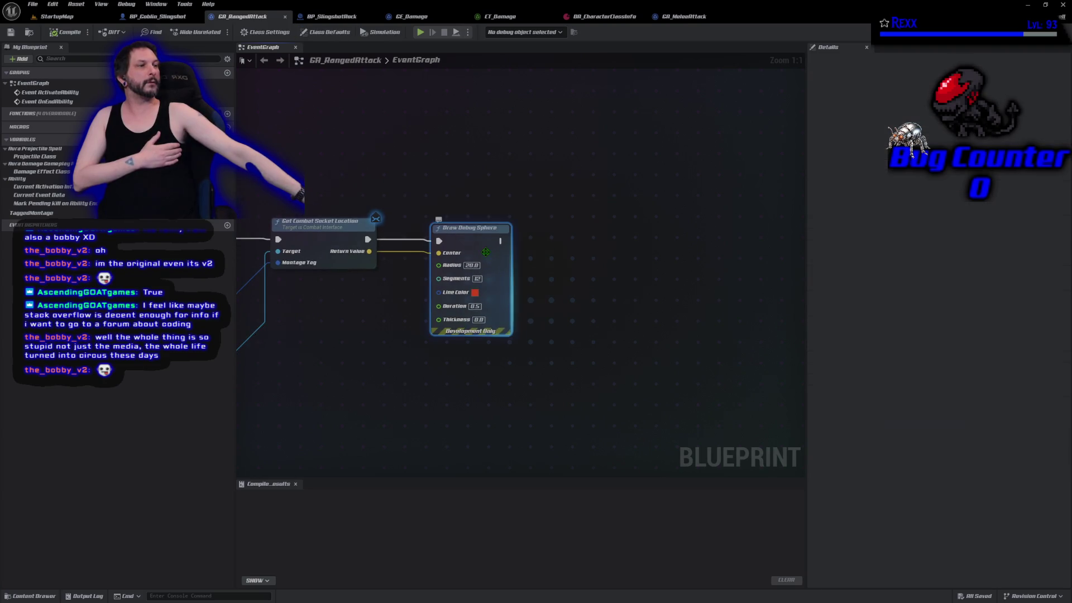
{"action": "key", "text": "Delete"}
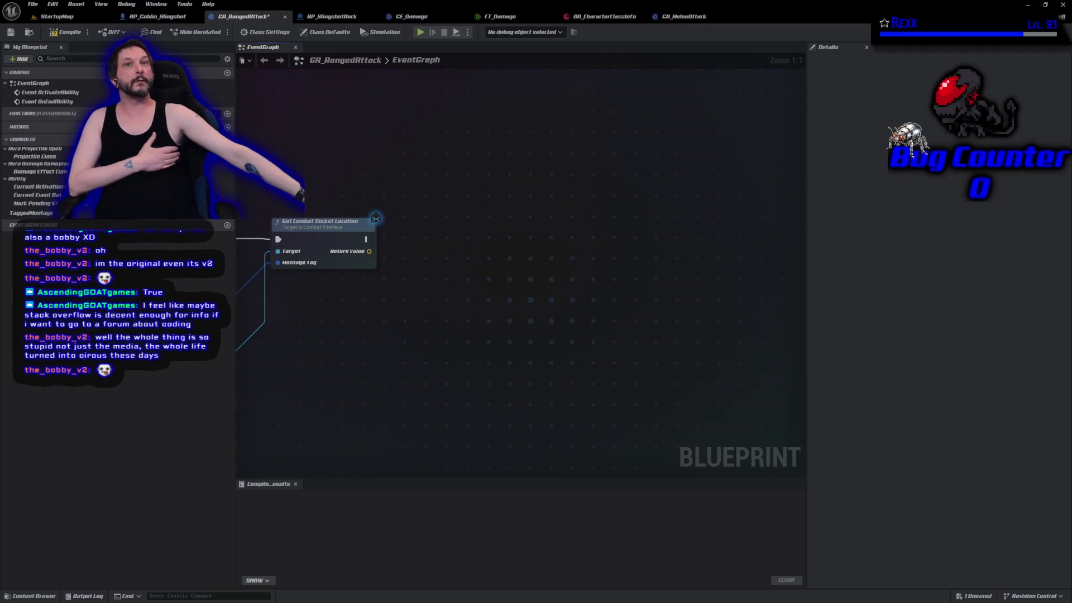
Step: Add a Spawn Projectile node fed by the combat socket location as Projectile Target Location
{"action": "right_click", "coordinate": [467, 227]}
{"action": "type", "text": "spawn proj"}
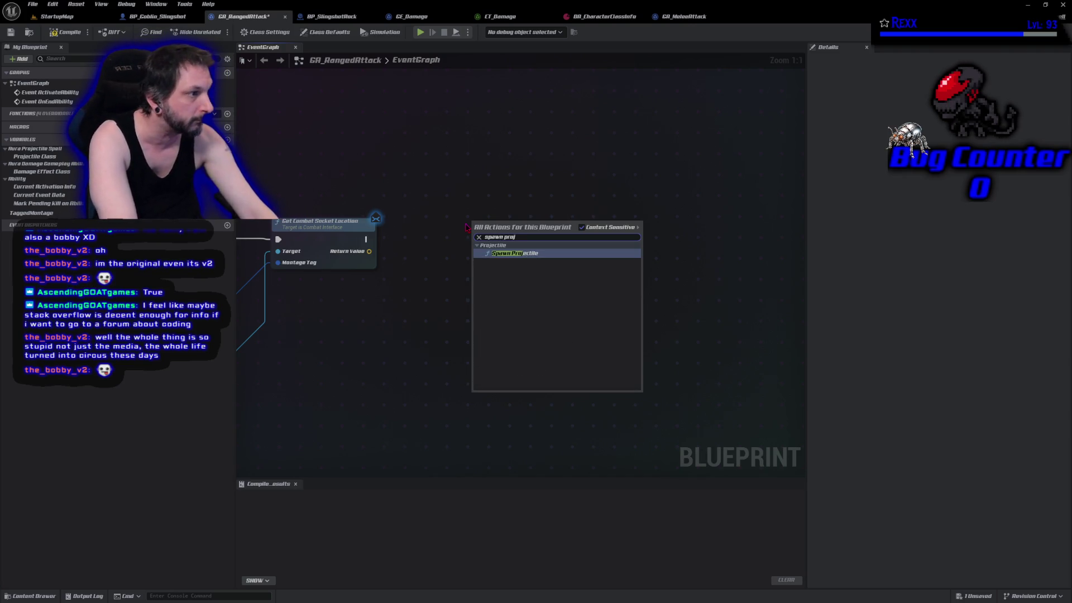
{"action": "key", "text": "Return"}
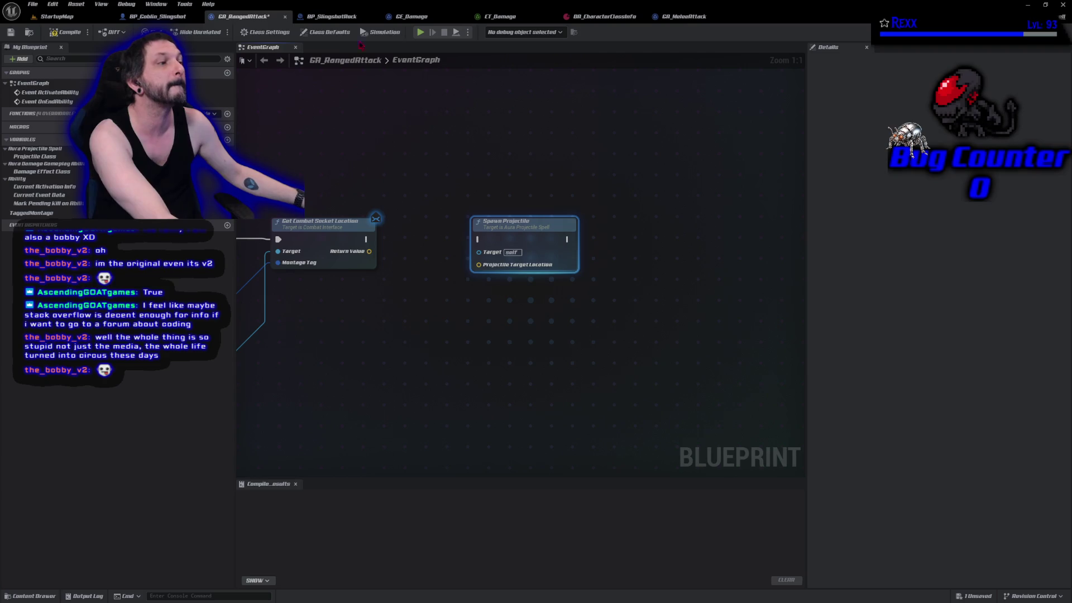
{"action": "mouse_move", "coordinate": [369, 252]}
{"action": "left_mouse_down"}
{"action": "mouse_move", "coordinate": [483, 268]}
{"action": "mouse_move", "coordinate": [476, 240]}
{"action": "mouse_move", "coordinate": [427, 237]}
{"action": "left_mouse_up"}
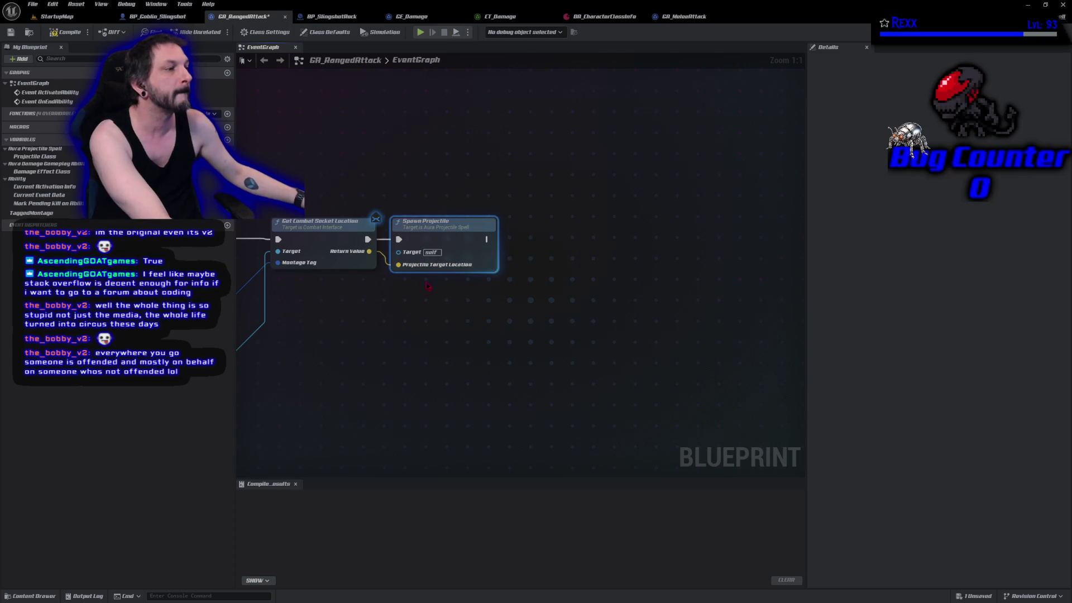
{"action": "left_click_drag", "start_coordinate": [454, 244], "coordinate": [562, 237]}
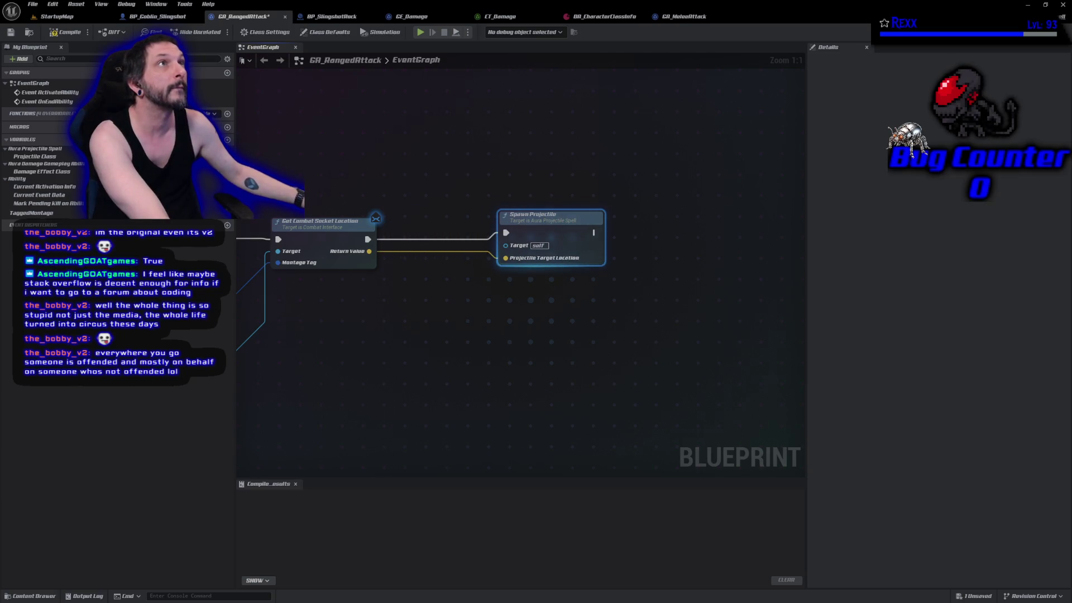
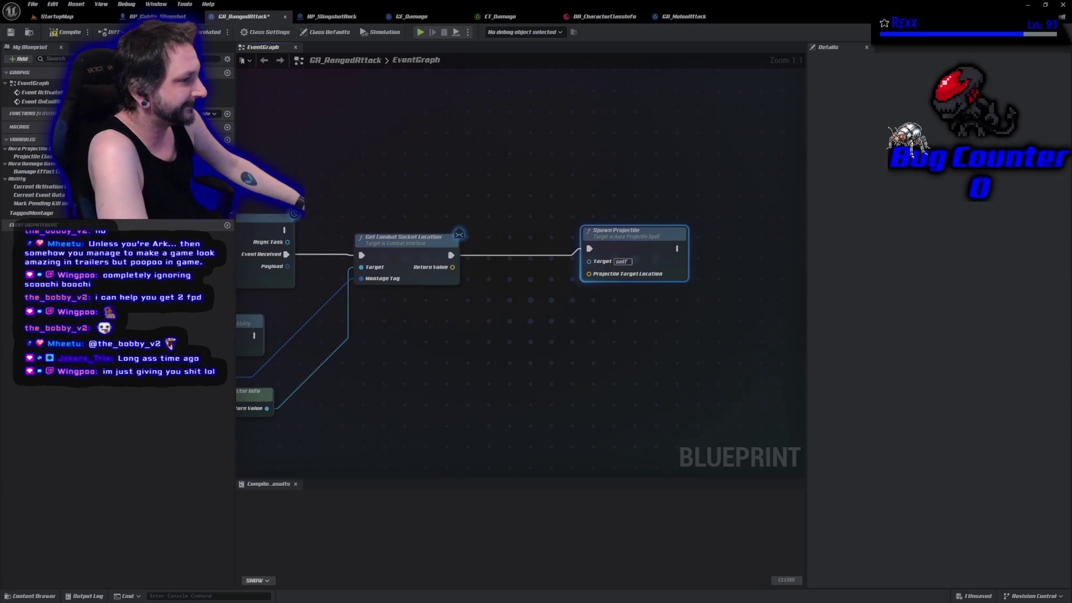
Step: Duplicate the Get Avatar Actor From Actor Info node and add Get Combat Target from its Return Value
{"action": "left_click_drag", "start_coordinate": [460, 373], "coordinate": [520, 331]}
{"action": "left_click", "coordinate": [319, 358]}
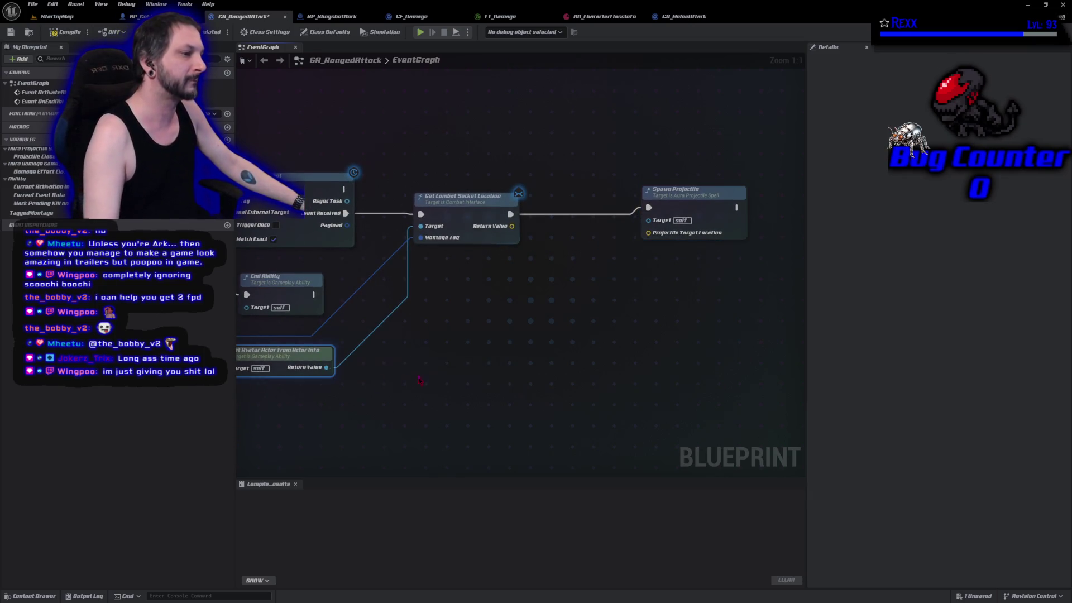
{"action": "key", "text": "ctrl+c"}
{"action": "key", "text": "ctrl+v"}
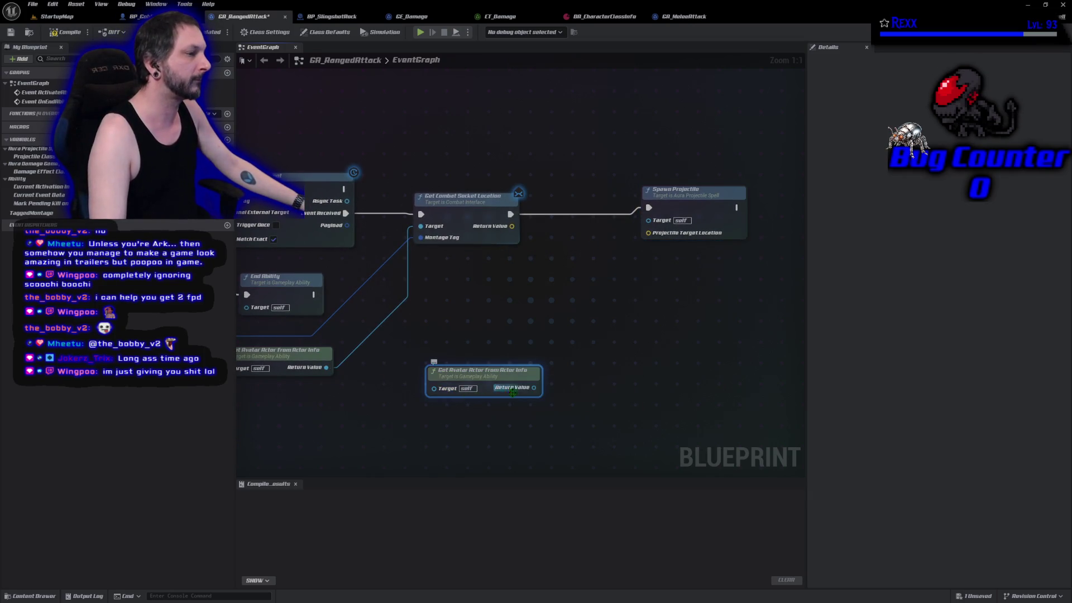
{"action": "mouse_move", "coordinate": [533, 390]}
{"action": "left_mouse_down"}
{"action": "mouse_move", "coordinate": [571, 395]}
{"action": "mouse_move", "coordinate": [561, 386]}
{"action": "left_mouse_up"}
{"action": "type", "text": "get c"}
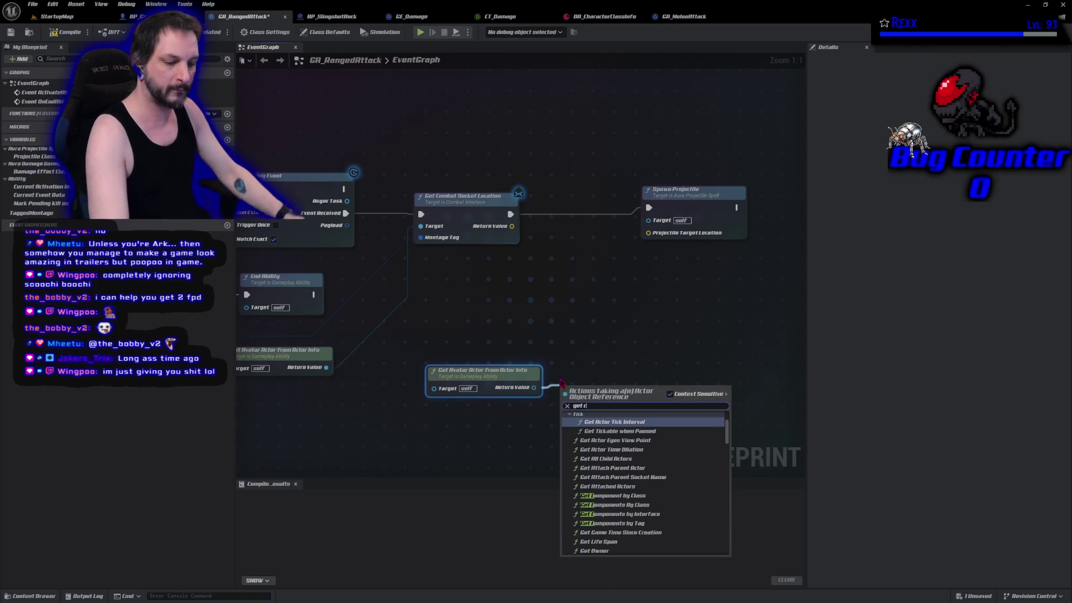
{"action": "type", "text": "ombat target"}
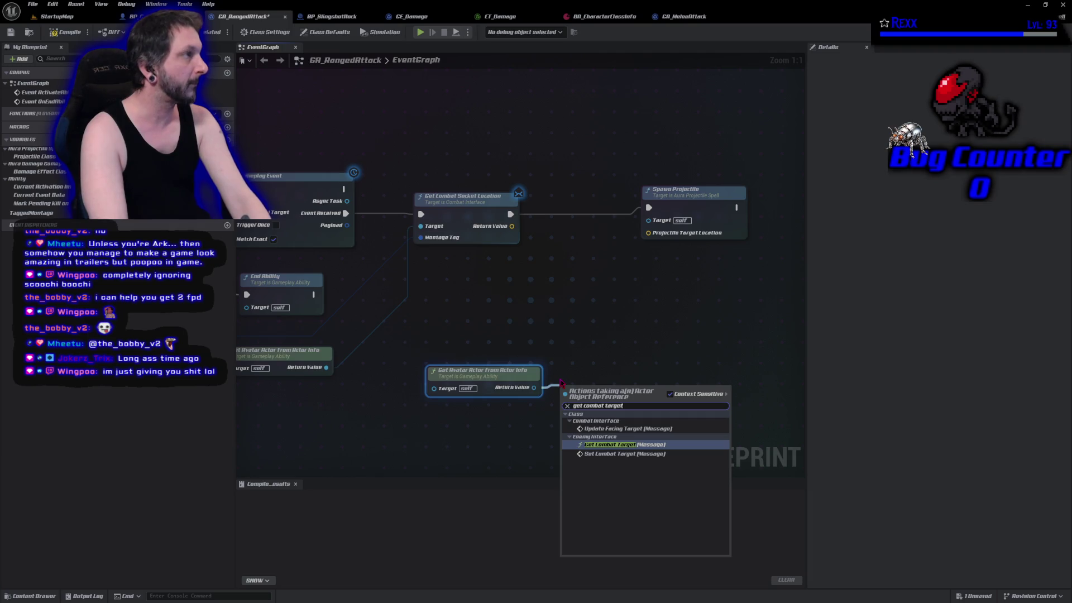
{"action": "key", "text": "Return"}
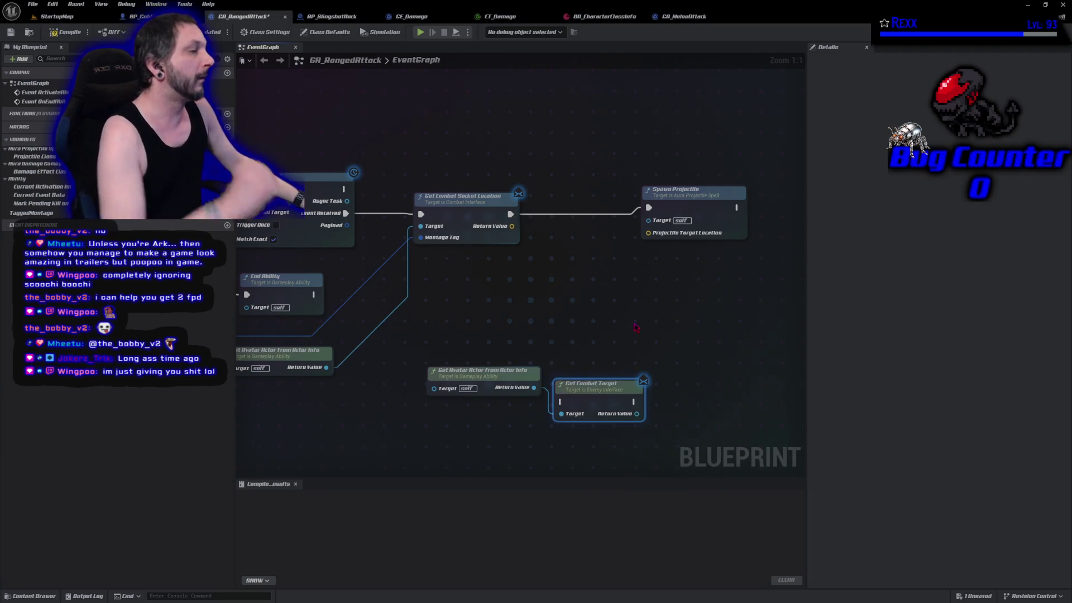
Step: Wire Get Combat Target's execution between Get Combat Socket Location and Spawn Projectile
{"action": "mouse_move", "coordinate": [602, 394]}
{"action": "left_mouse_down"}
{"action": "mouse_move", "coordinate": [592, 204]}
{"action": "mouse_move", "coordinate": [581, 207]}
{"action": "left_mouse_up"}
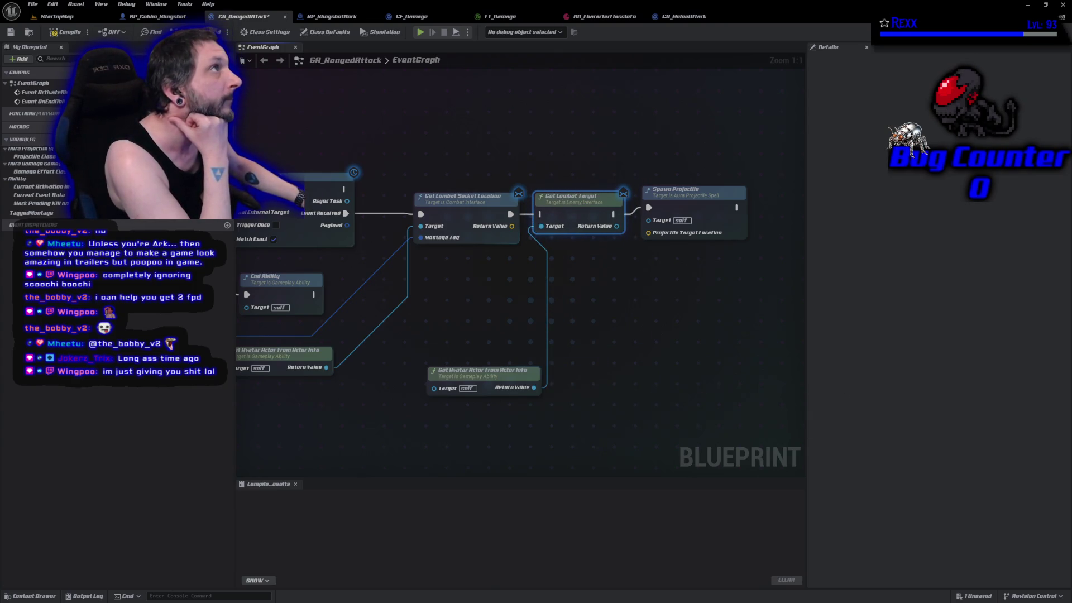
{"action": "left_click_drag", "start_coordinate": [510, 214], "coordinate": [542, 215]}
{"action": "left_click_drag", "start_coordinate": [511, 226], "coordinate": [514, 140]}
{"action": "left_click", "coordinate": [402, 102]}
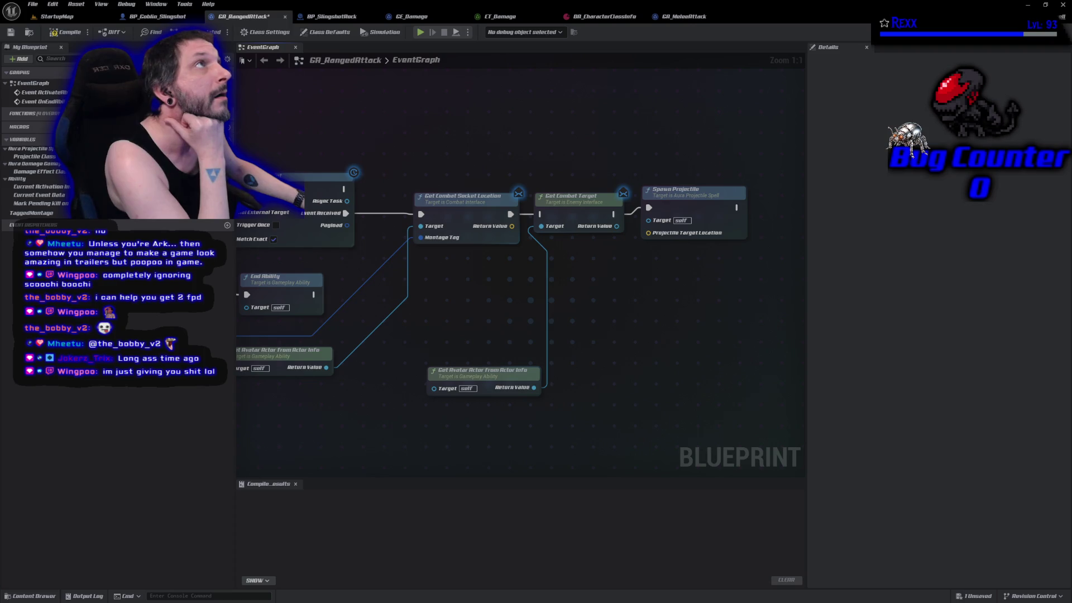
{"action": "left_click_drag", "start_coordinate": [510, 214], "coordinate": [540, 215]}
{"action": "mouse_move", "coordinate": [615, 214]}
{"action": "left_mouse_down"}
{"action": "mouse_move", "coordinate": [659, 223]}
{"action": "mouse_move", "coordinate": [649, 208]}
{"action": "mouse_move", "coordinate": [692, 221]}
{"action": "left_mouse_up"}
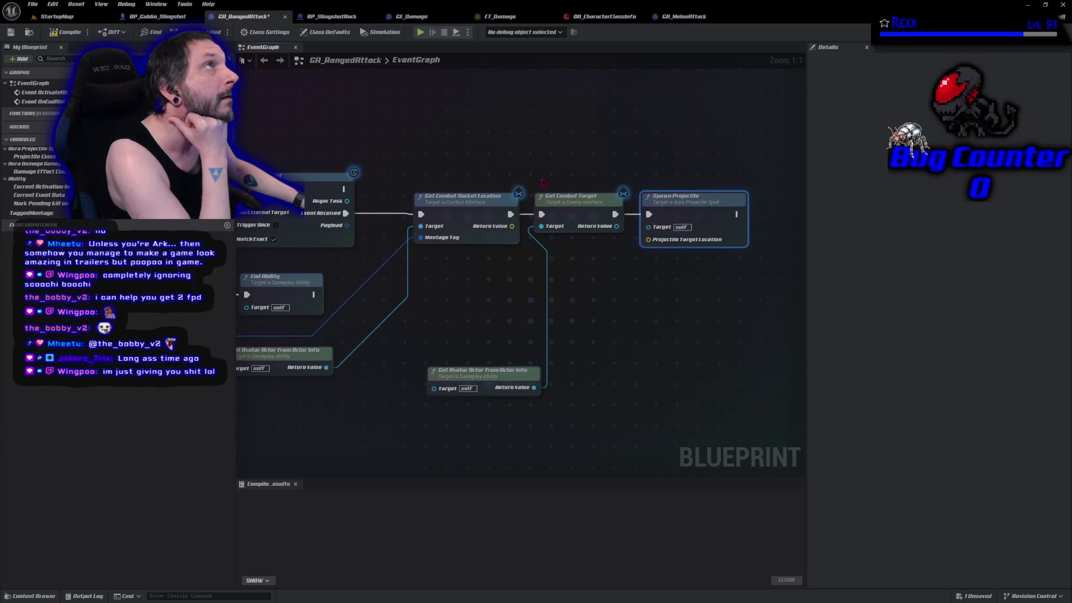
{"action": "mouse_move", "coordinate": [481, 376]}
{"action": "left_mouse_down"}
{"action": "mouse_move", "coordinate": [483, 245]}
{"action": "mouse_move", "coordinate": [482, 263]}
{"action": "left_mouse_up"}
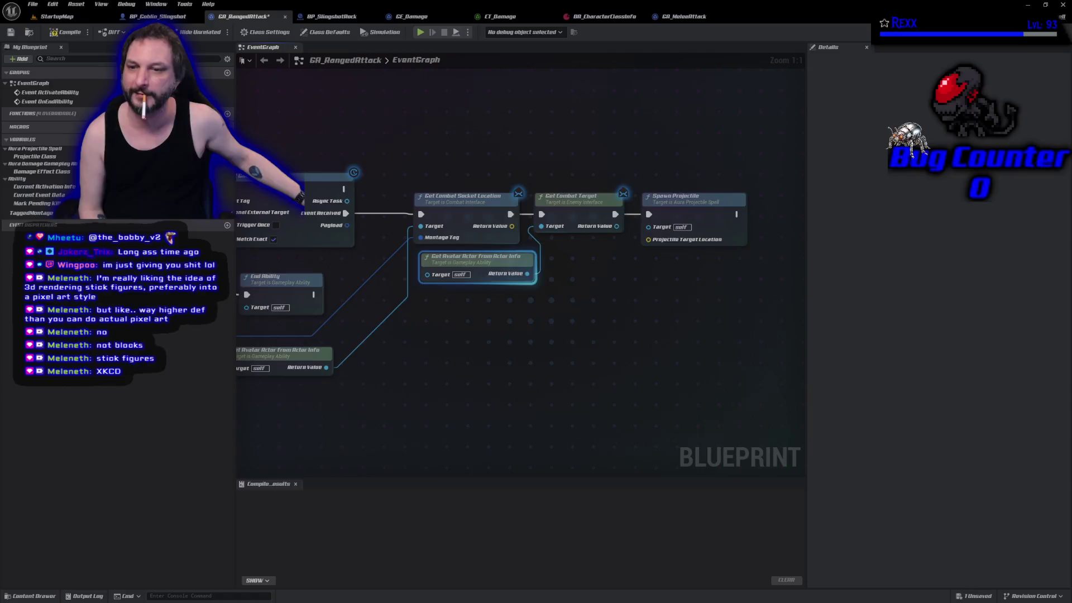
Step: Bring the Chrome window over the editor and open YouTube
{"action": "key", "text": "super+shift+Left"}
{"action": "left_click", "coordinate": [316, 295]}
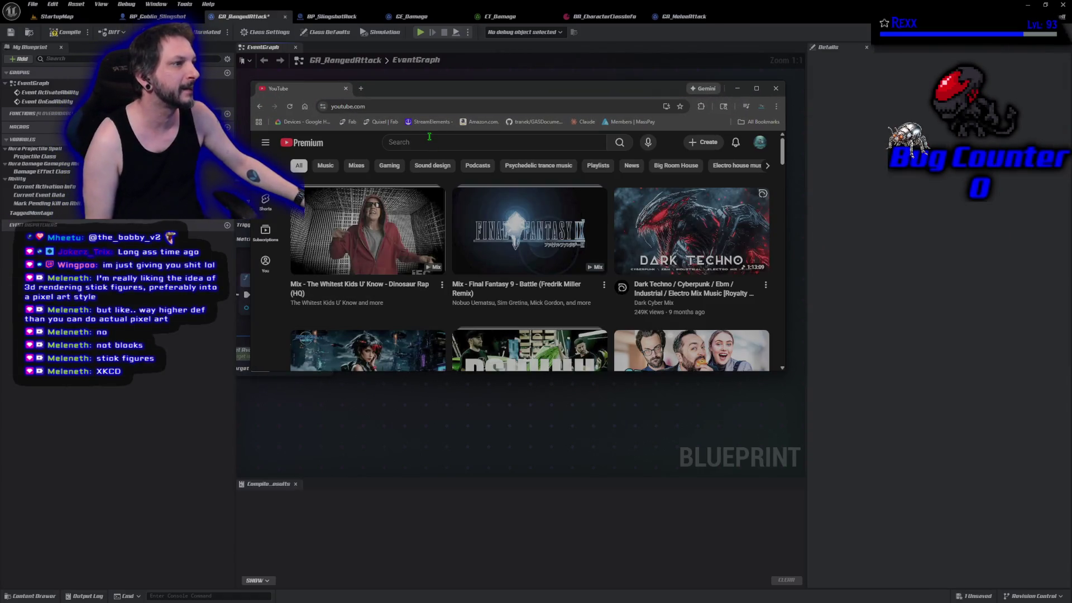
Step: Google 'stick figure fighter' in a new tab and open the Stick Fight: The Game Steam page
{"action": "left_click", "coordinate": [429, 137]}
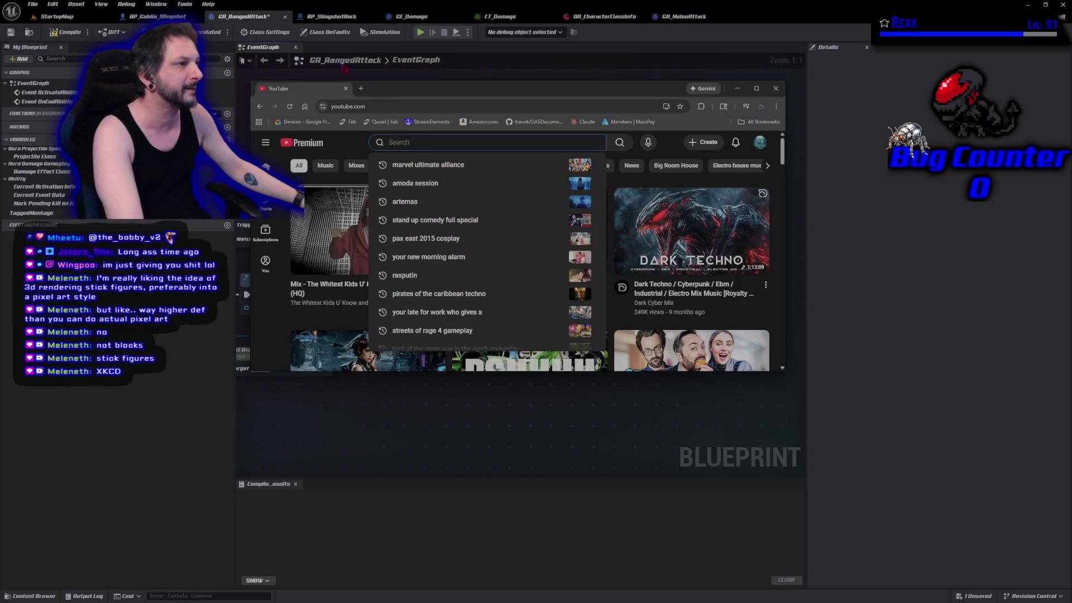
{"action": "left_click", "coordinate": [362, 89]}
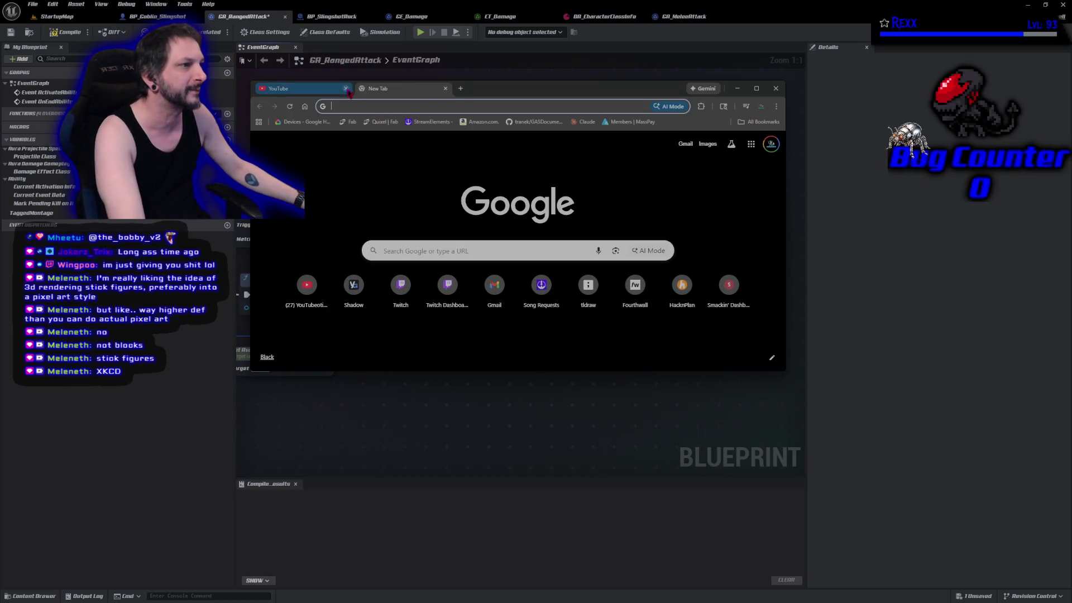
{"action": "left_click", "coordinate": [472, 252]}
{"action": "type", "text": "stick figure fighter"}
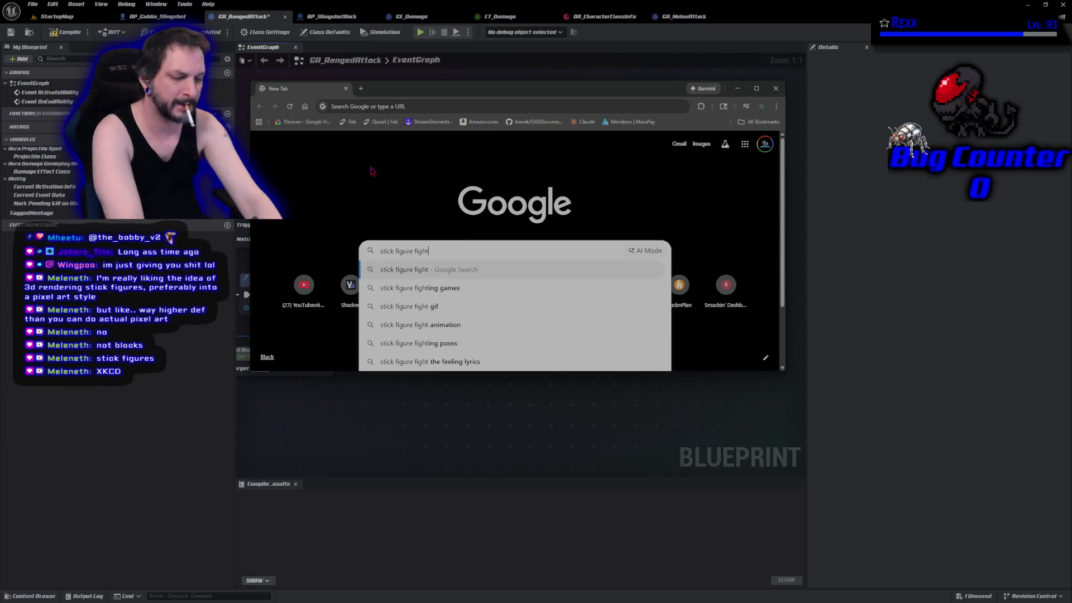
{"action": "key", "text": "Return"}
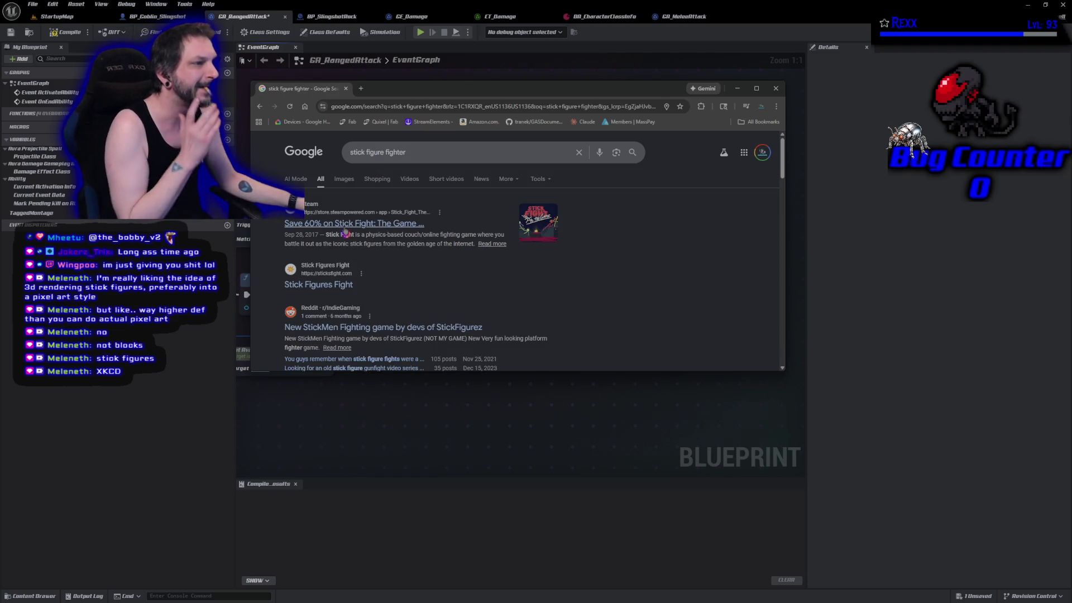
{"action": "left_click", "coordinate": [343, 224]}
{"action": "scroll", "coordinate": [518, 310], "scroll_direction": "down", "scroll_amount": 1}
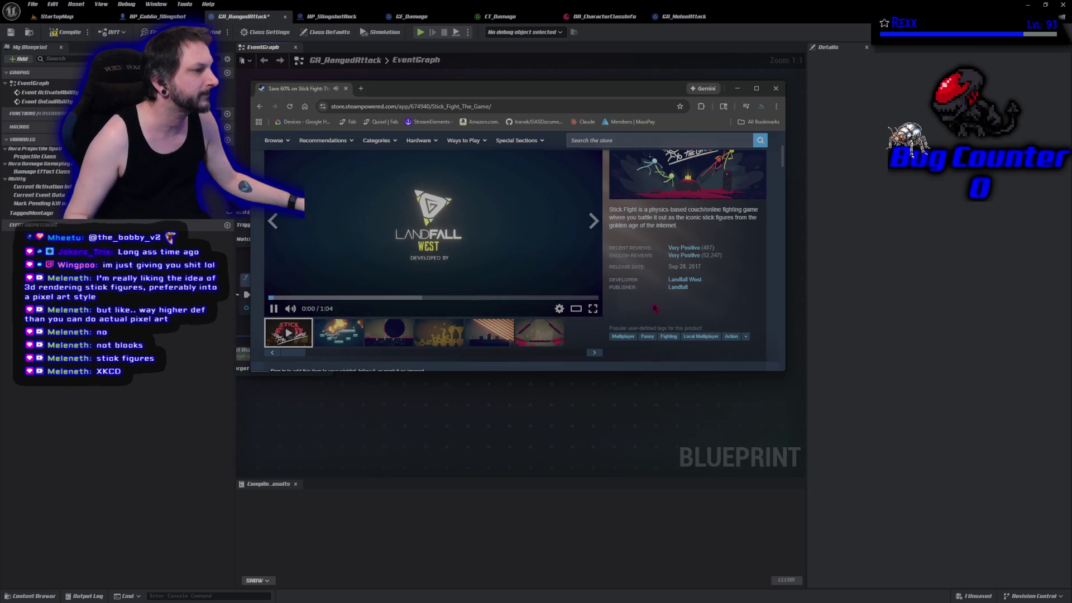
Step: Watch the Stick Fight trailer fullscreen and muted, then open a new Google tab
{"action": "left_click", "coordinate": [595, 311]}
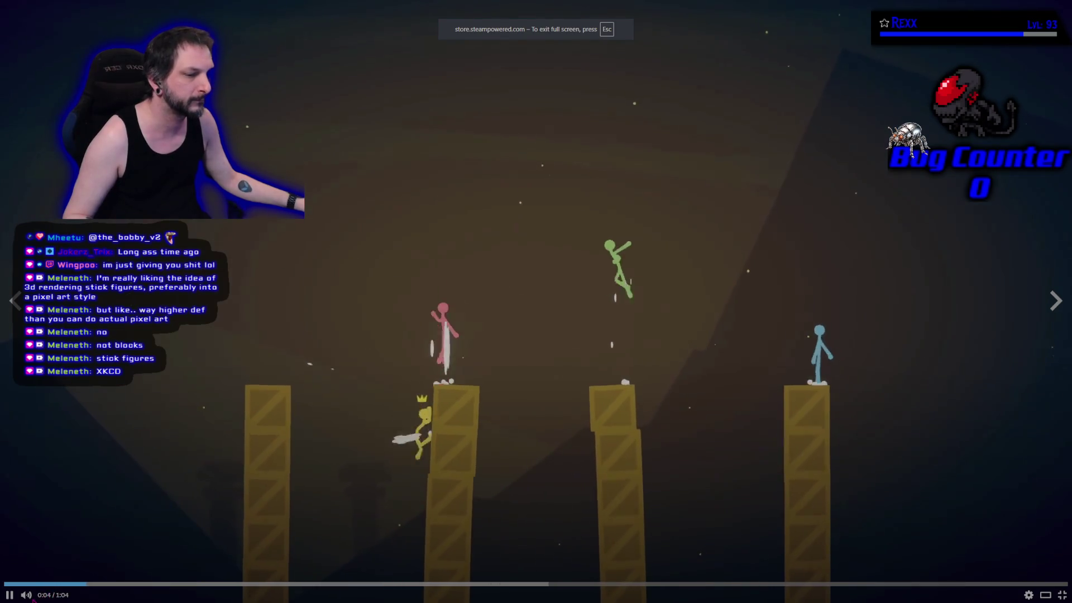
{"action": "left_click", "coordinate": [26, 595]}
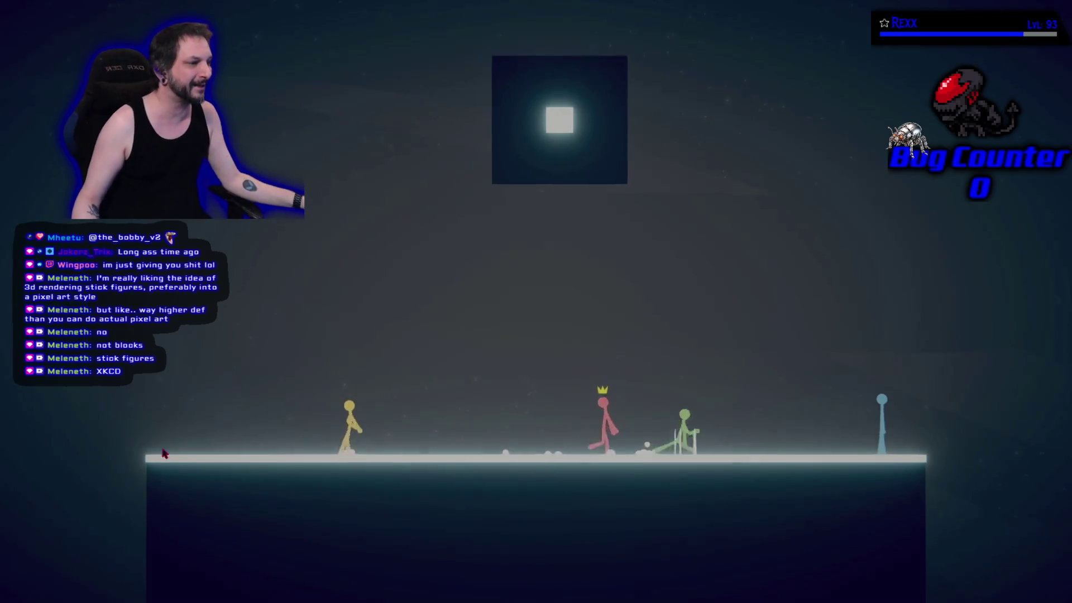
{"action": "left_click", "coordinate": [1062, 595]}
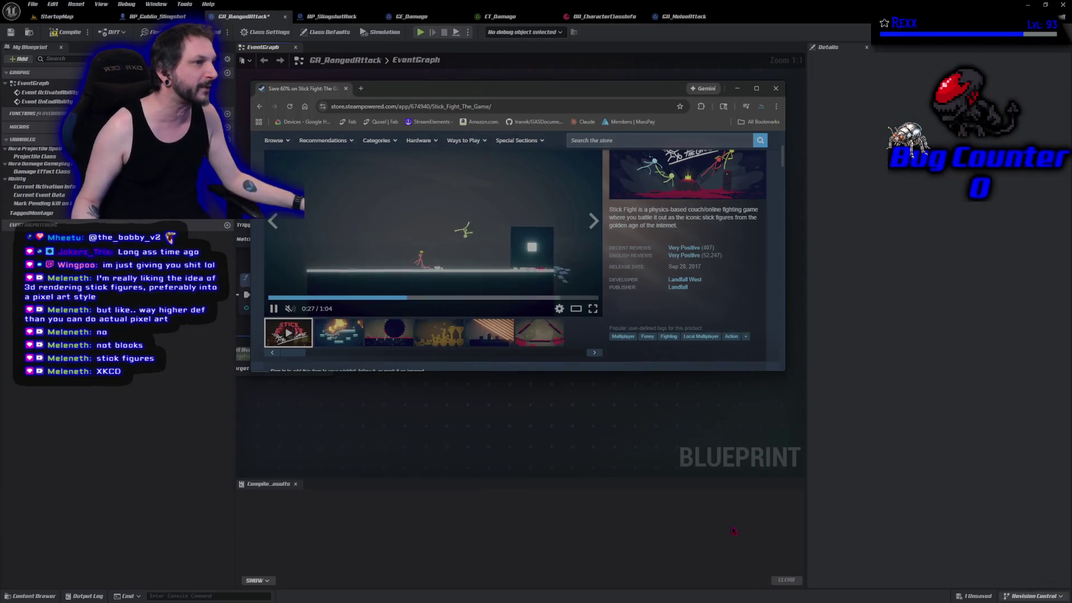
{"action": "left_click", "coordinate": [361, 88]}
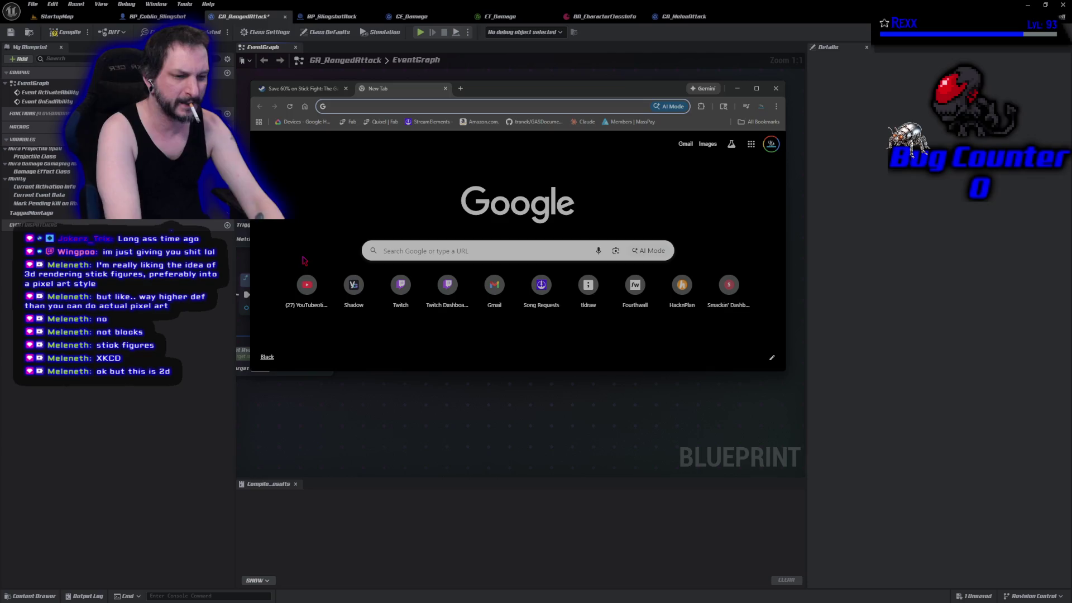
Step: Search Google for xkcd stick figure, then refine the query to include 'combat'
{"action": "type", "text": "xkcd"}
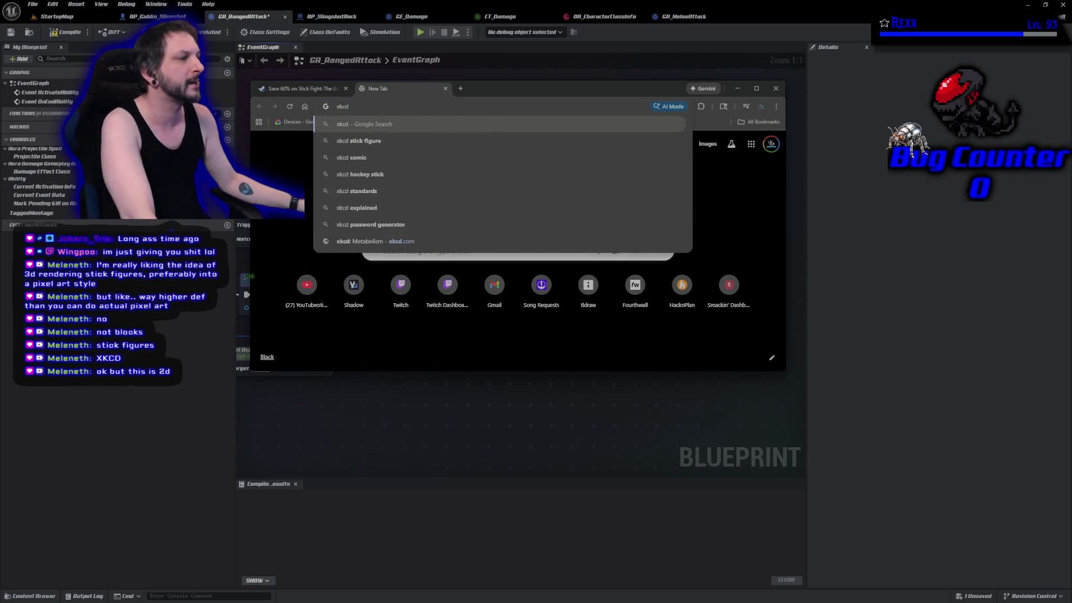
{"action": "left_click", "coordinate": [351, 141]}
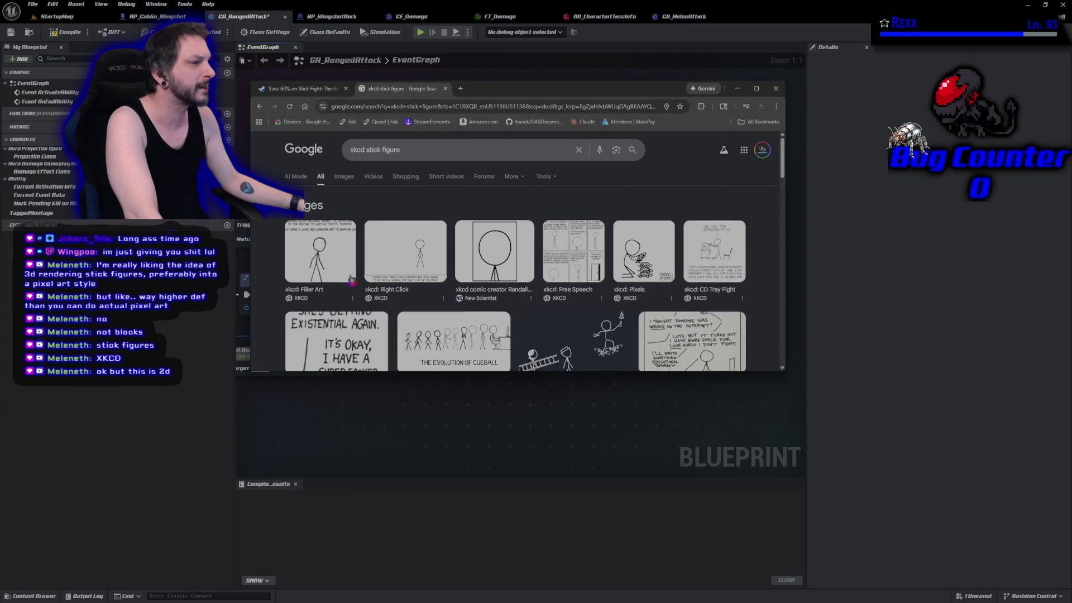
{"action": "scroll", "coordinate": [351, 279], "scroll_direction": "down", "scroll_amount": 5}
{"action": "scroll", "coordinate": [343, 278], "scroll_direction": "up", "scroll_amount": 4}
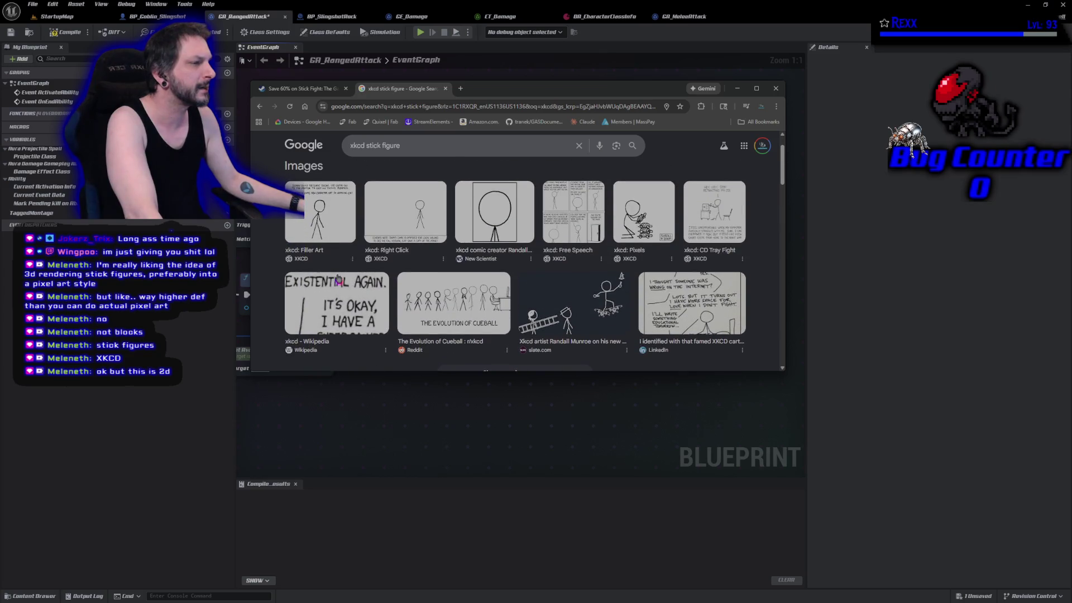
{"action": "left_click", "coordinate": [407, 148]}
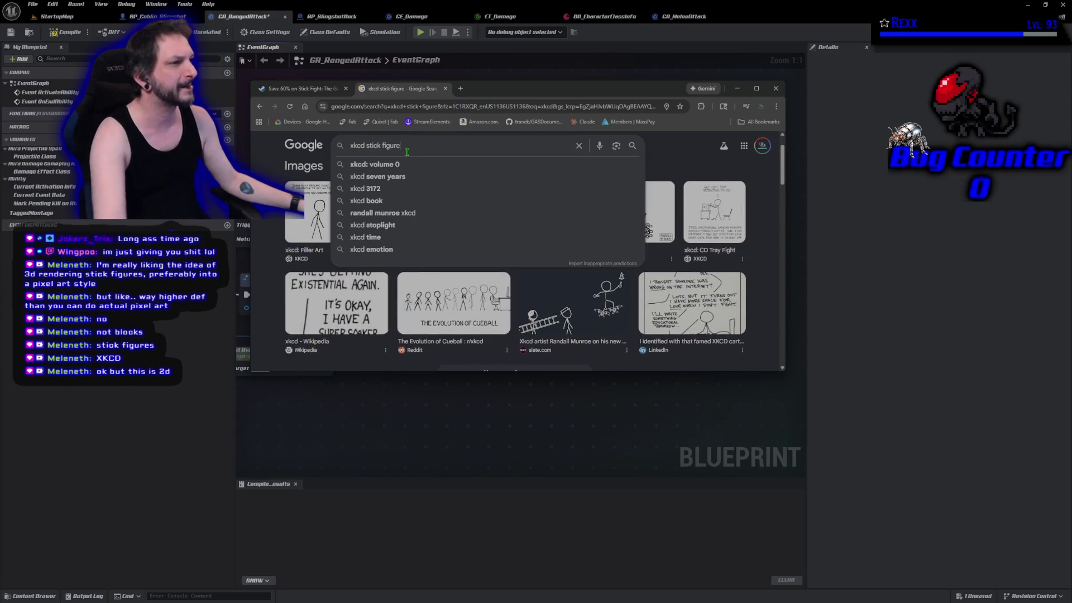
{"action": "type", "text": " combat"}
{"action": "key", "text": "Return"}
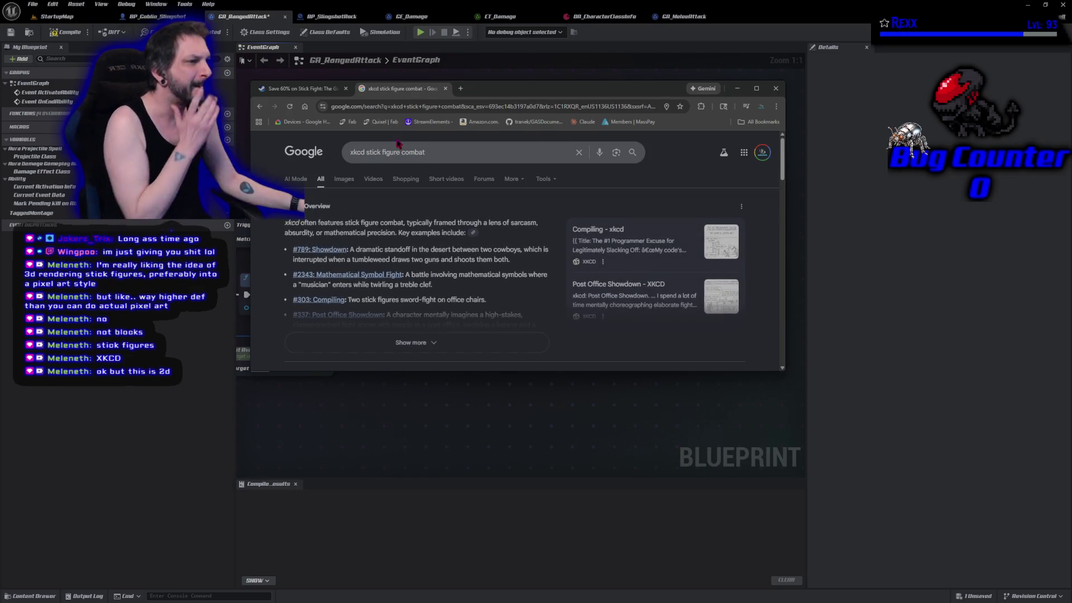
{"action": "scroll", "coordinate": [396, 223], "scroll_direction": "down", "scroll_amount": 5}
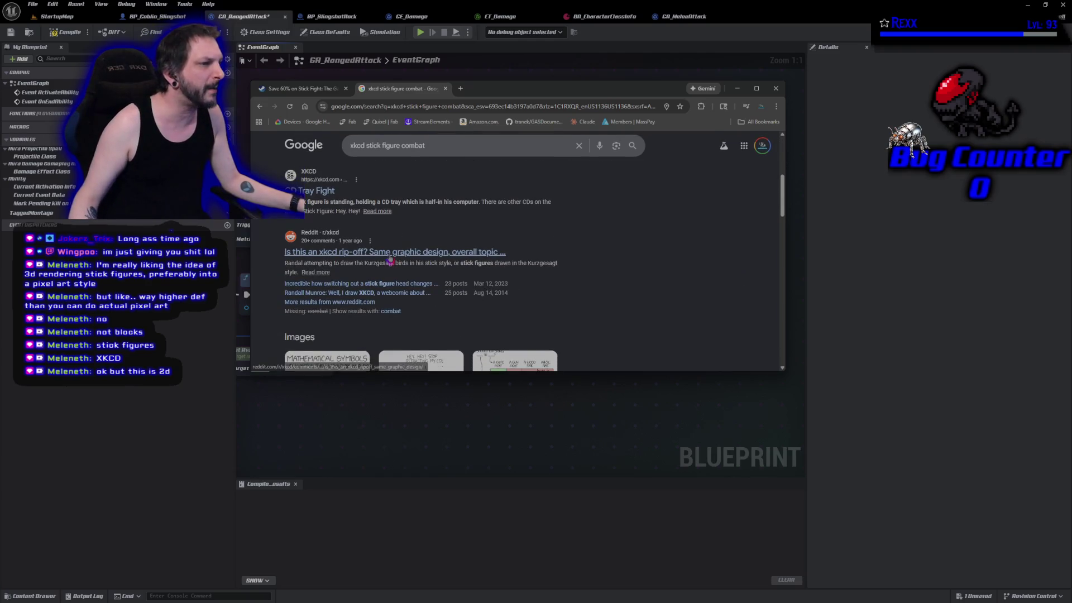
{"action": "scroll", "coordinate": [384, 234], "scroll_direction": "up", "scroll_amount": 5}
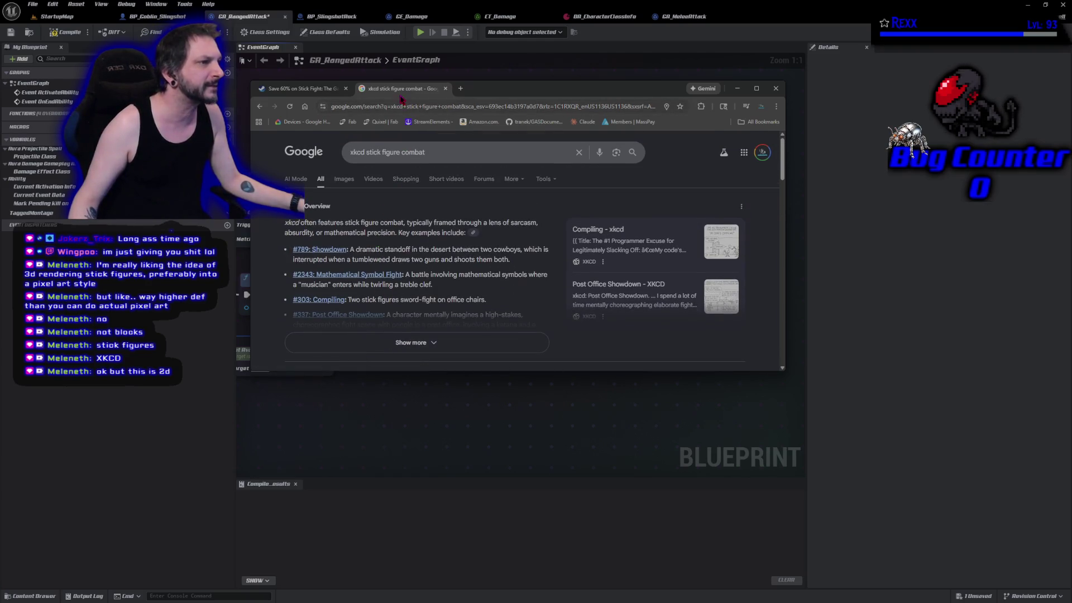
Step: Close the search tab and the browser to return to the GA_RangedAttack graph
{"action": "key", "text": "ctrl+w"}
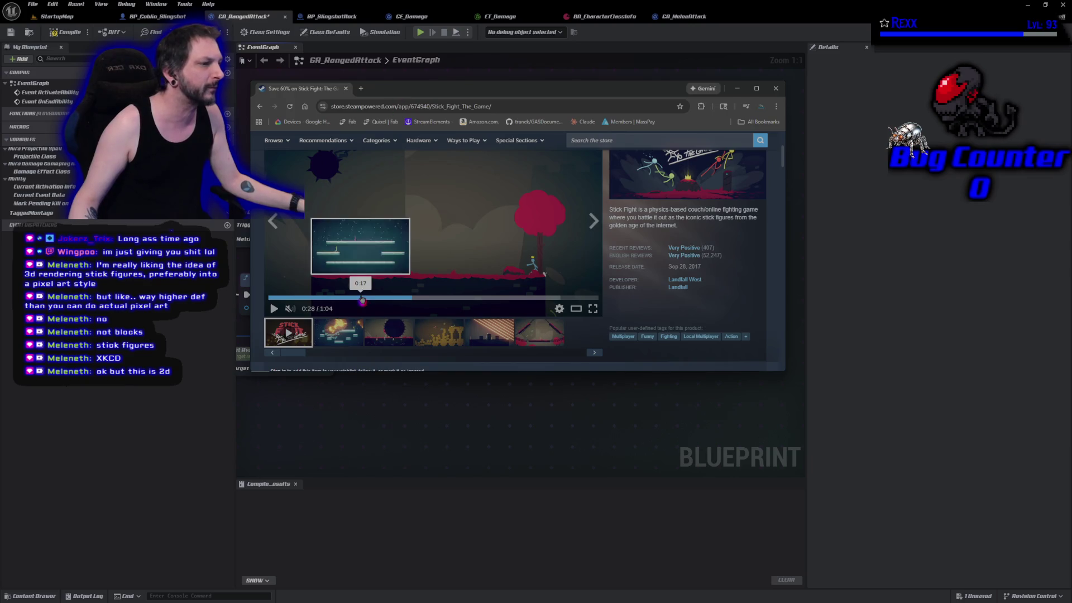
{"action": "left_click", "coordinate": [346, 89]}
{"action": "left_click", "coordinate": [447, 438]}
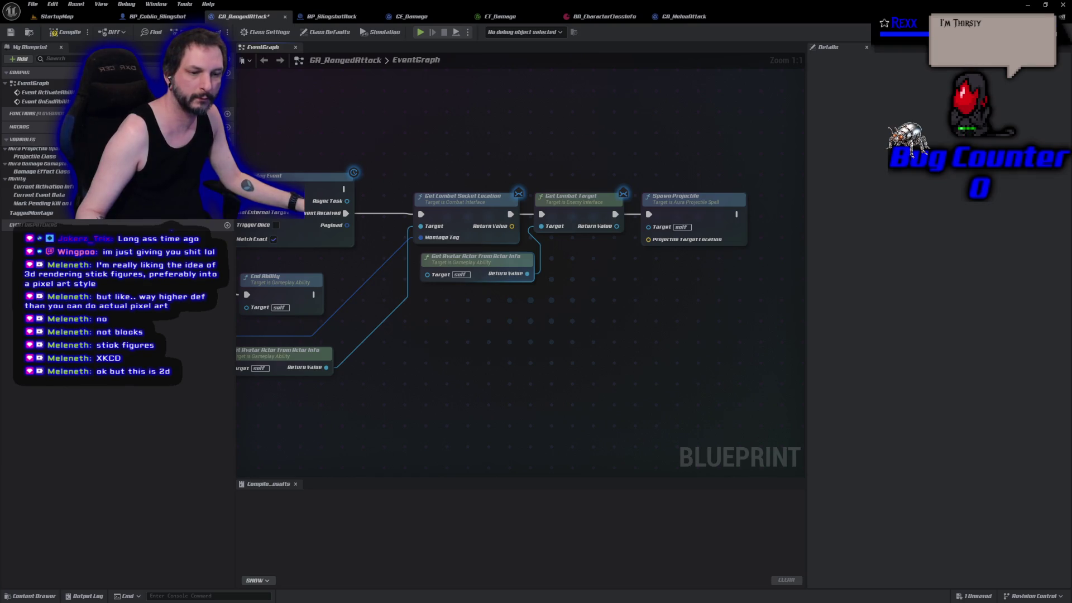
{"action": "mouse_move", "coordinate": [698, 329]}
{"action": "left_mouse_down"}
{"action": "mouse_move", "coordinate": [668, 349]}
{"action": "mouse_move", "coordinate": [556, 359]}
{"action": "left_mouse_up"}
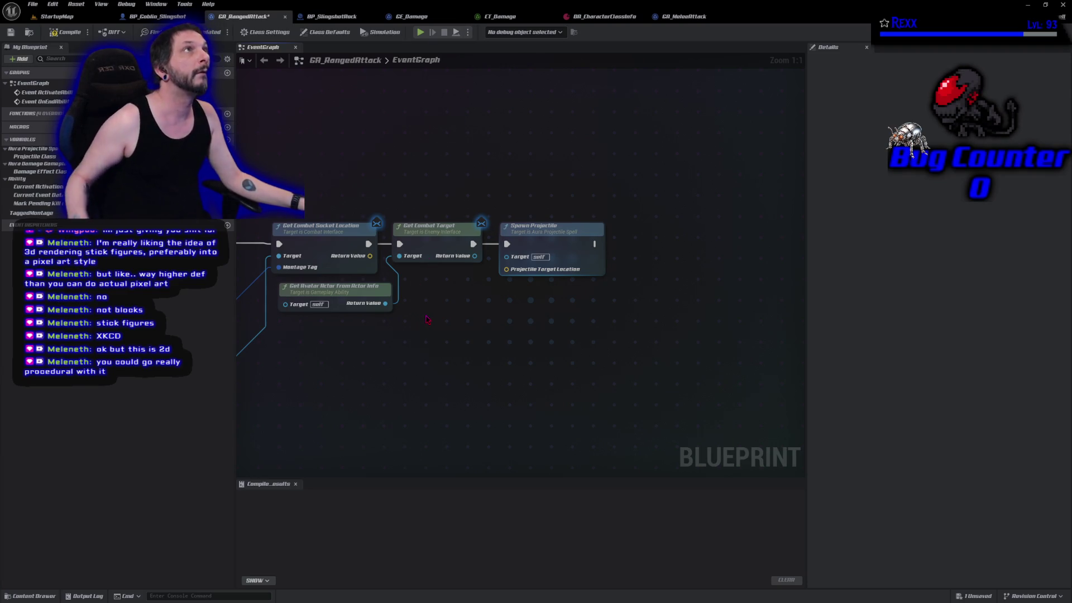
Step: Feed the combat target's Get Actor Location into Projectile Target Location, compile, and open StartupMap
{"action": "left_click_drag", "start_coordinate": [559, 229], "coordinate": [706, 231]}
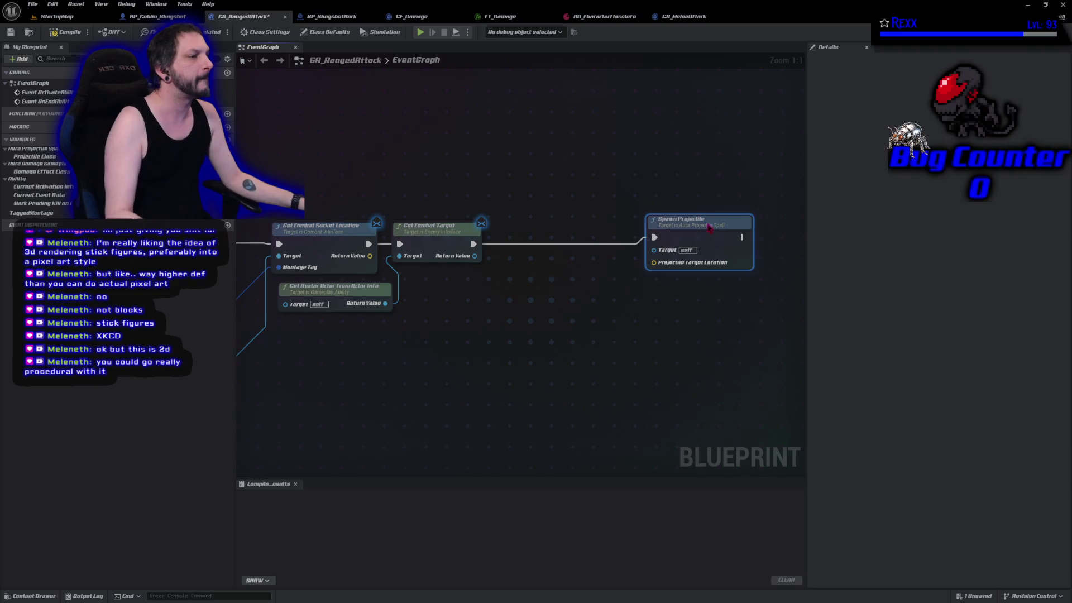
{"action": "left_click_drag", "start_coordinate": [474, 256], "coordinate": [505, 275]}
{"action": "type", "text": "get actor"}
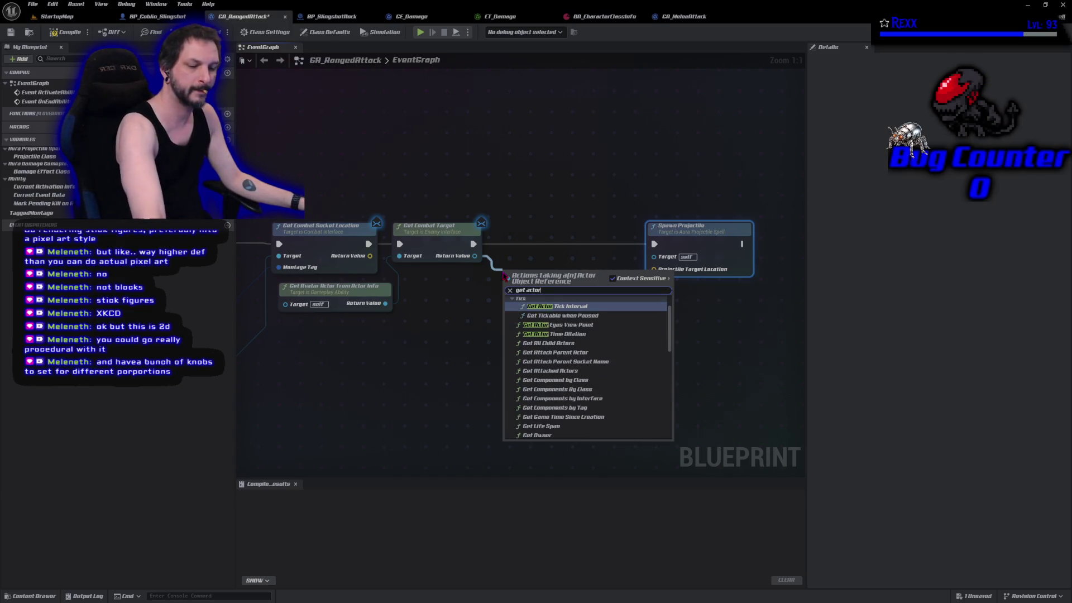
{"action": "type", "text": " loc"}
{"action": "key", "text": "Return"}
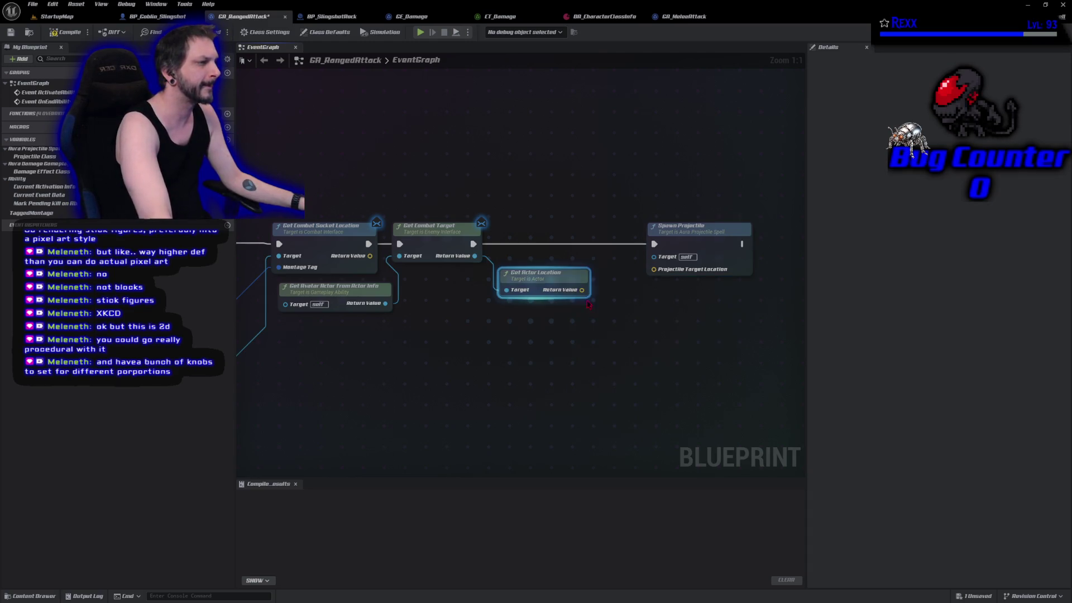
{"action": "left_click_drag", "start_coordinate": [593, 288], "coordinate": [653, 269]}
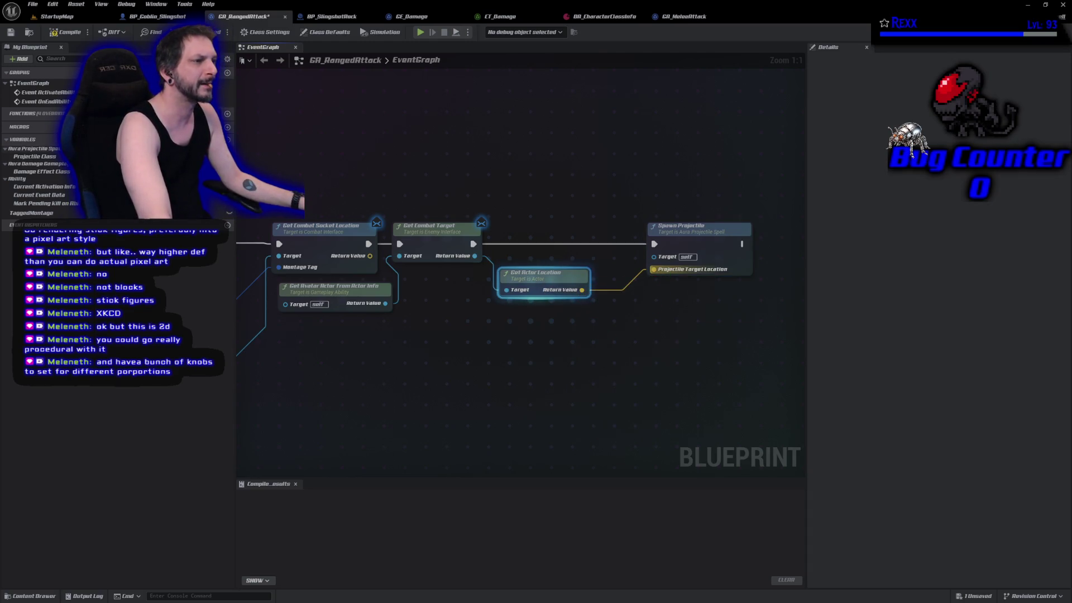
{"action": "key", "text": "F7"}
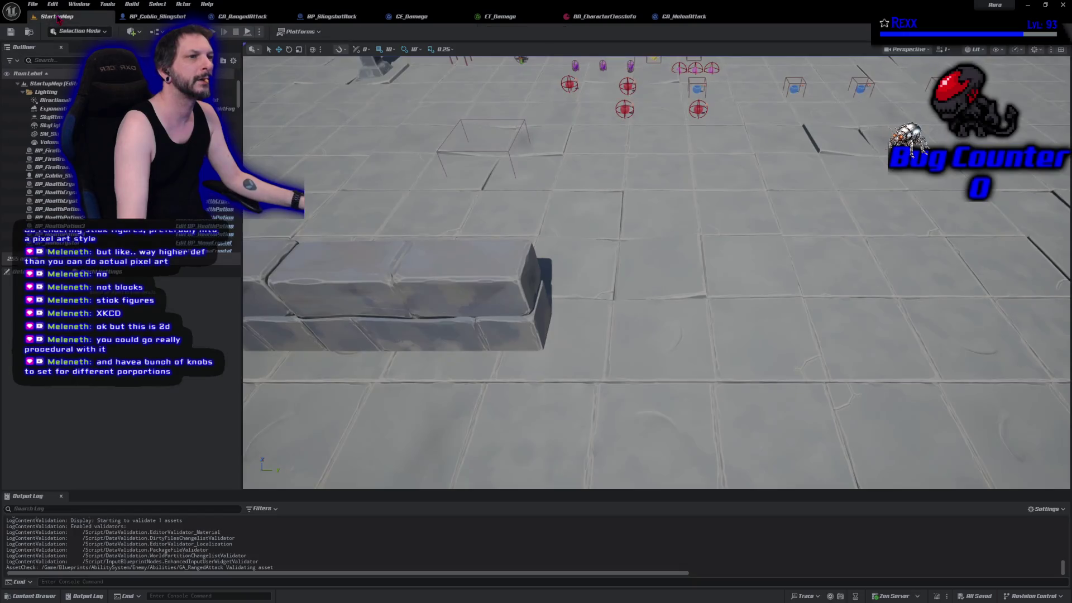
{"action": "left_click", "coordinate": [56, 16]}
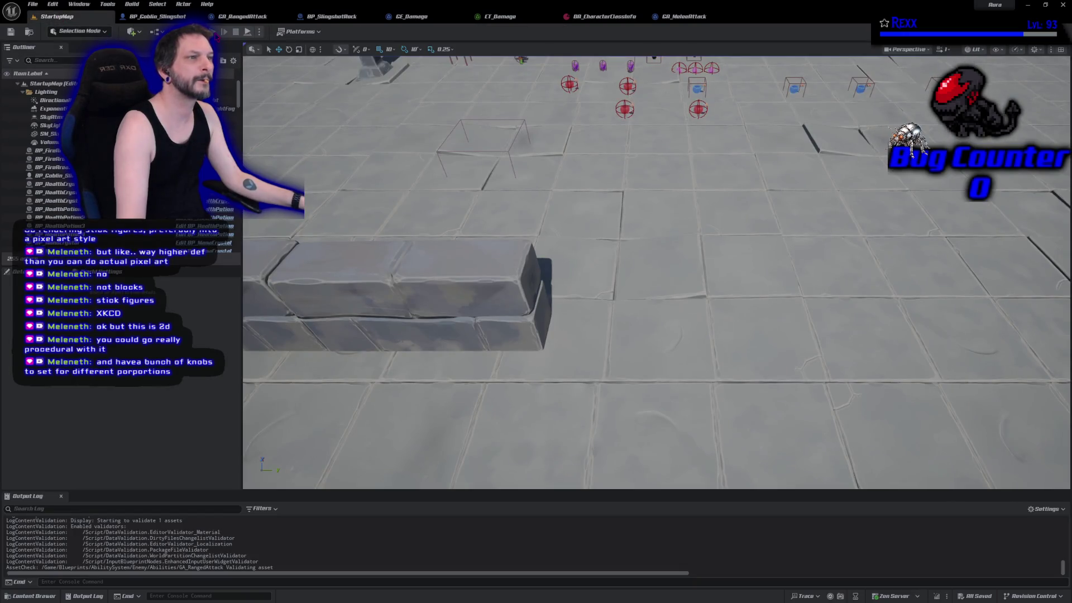
{"action": "left_click", "coordinate": [224, 32]}
{"action": "left_click", "coordinate": [659, 383]}
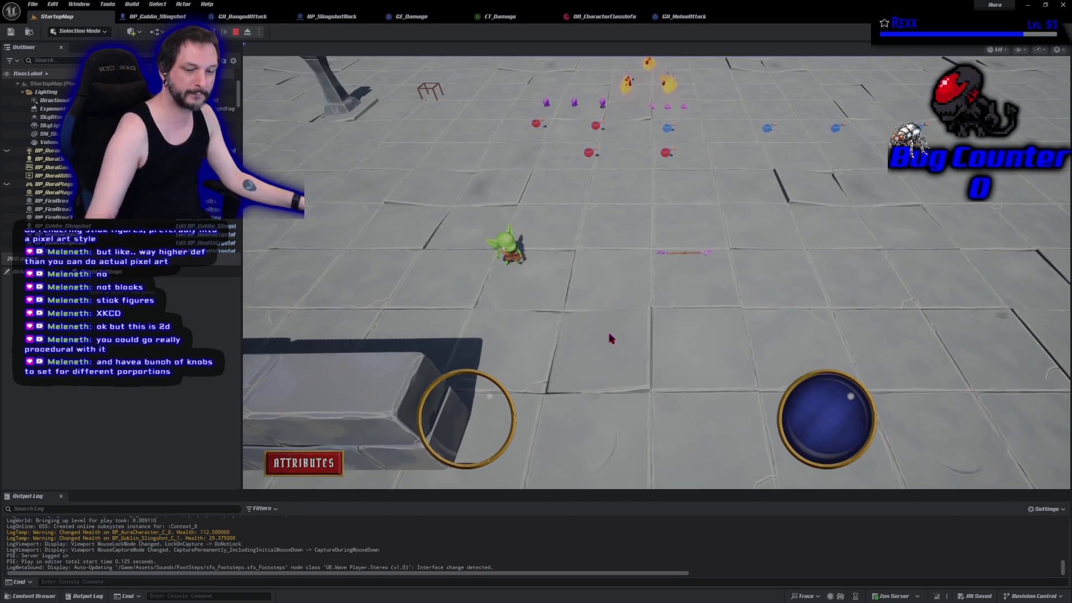
{"action": "key", "text": "Escape"}
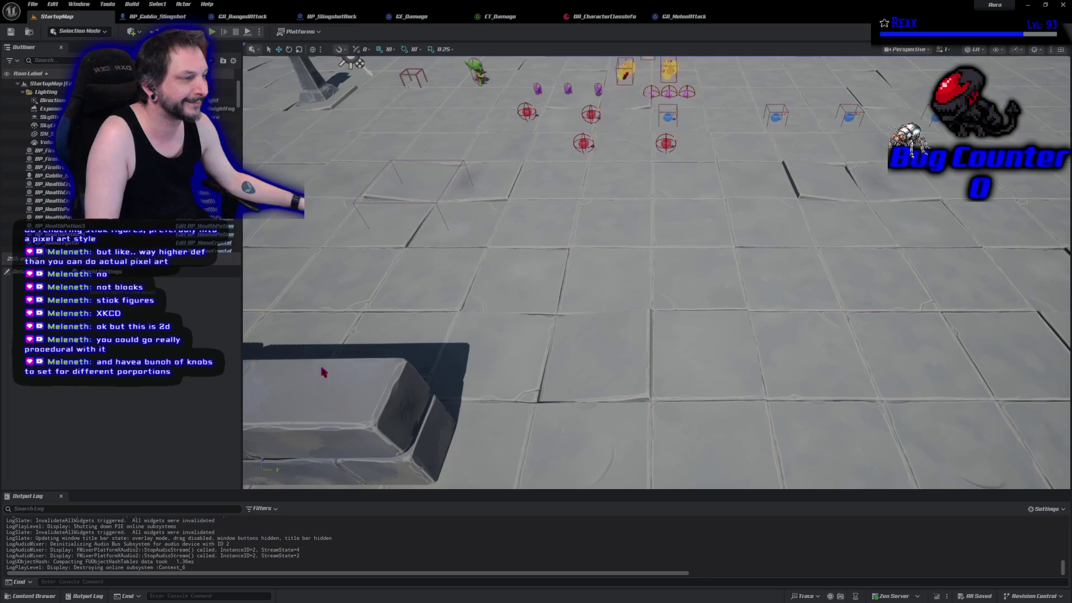
{"action": "key", "text": "w"}
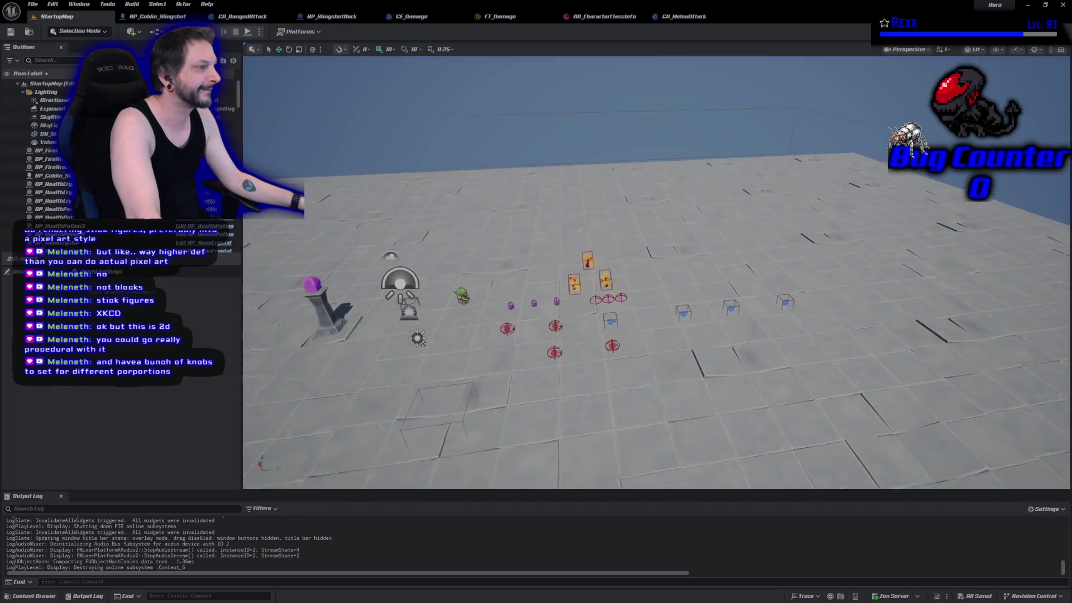
{"action": "key", "text": "s"}
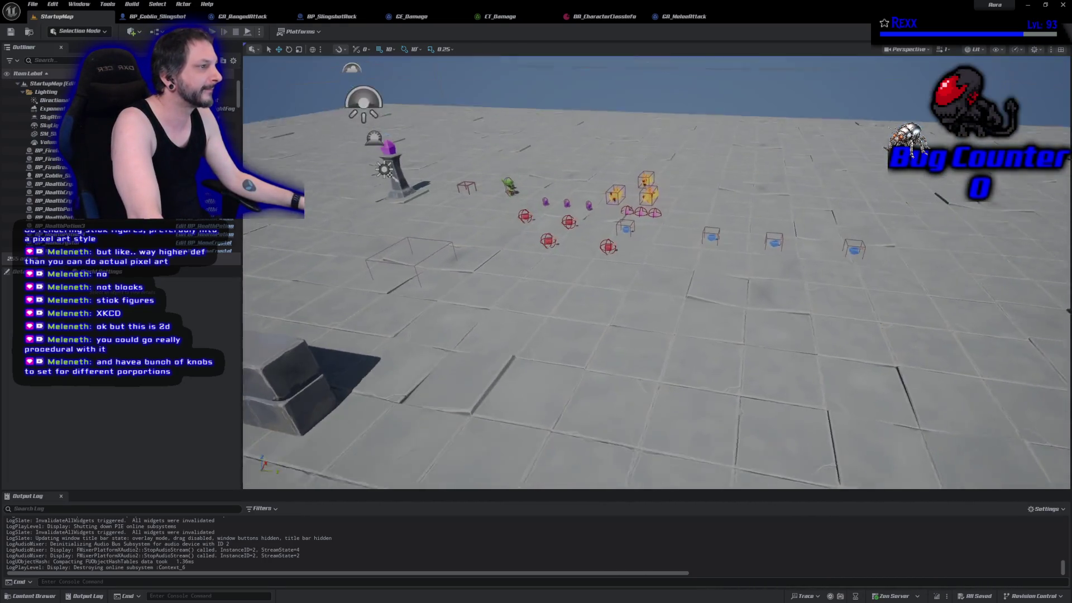
{"action": "key", "text": "s"}
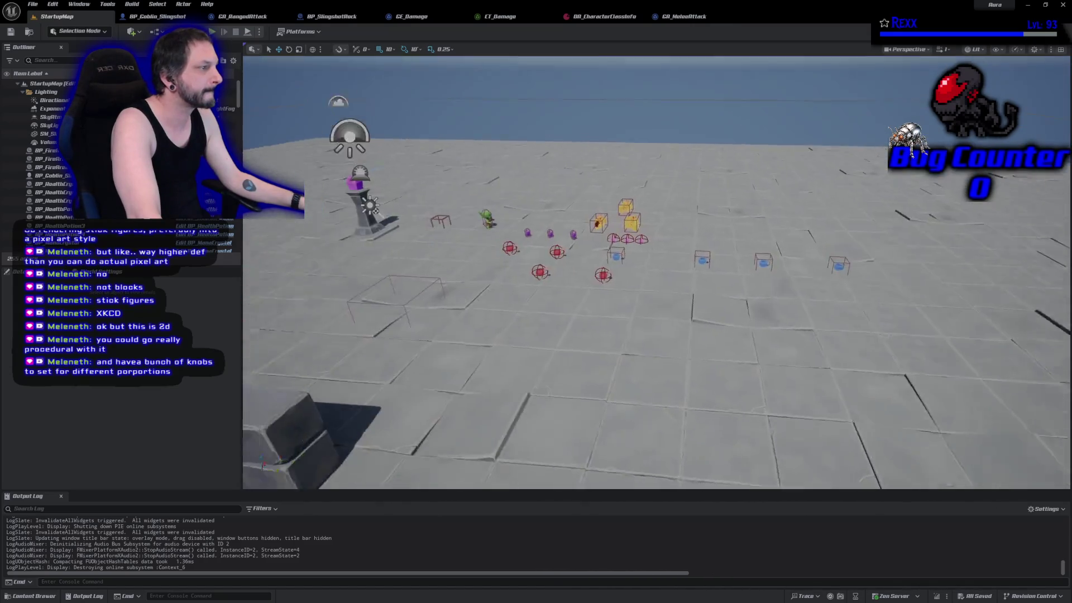
{"action": "key", "text": "s"}
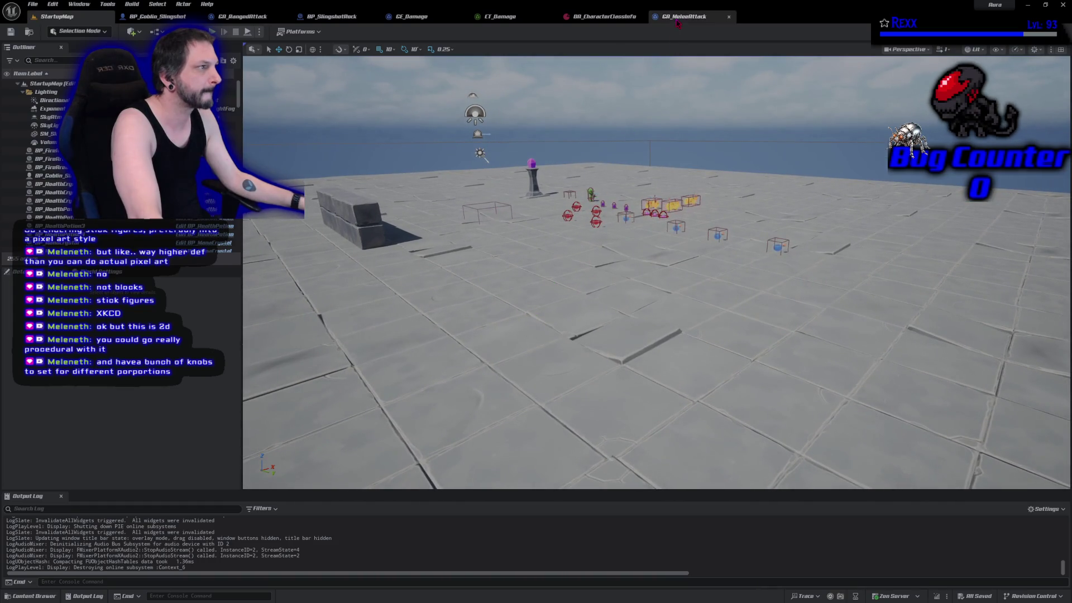
{"action": "left_click", "coordinate": [251, 21]}
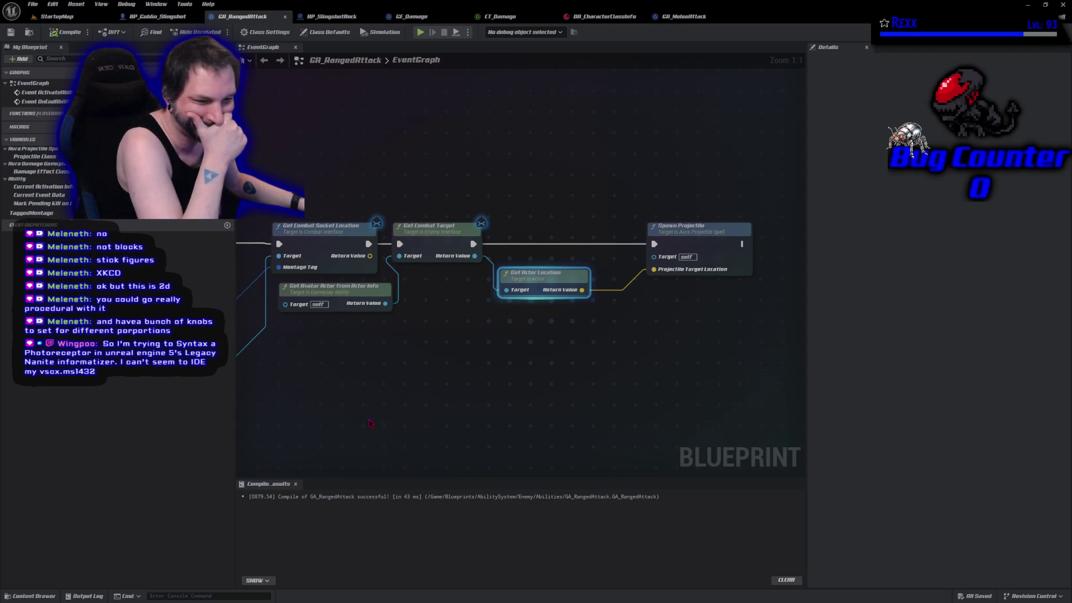
{"action": "left_click", "coordinate": [56, 17]}
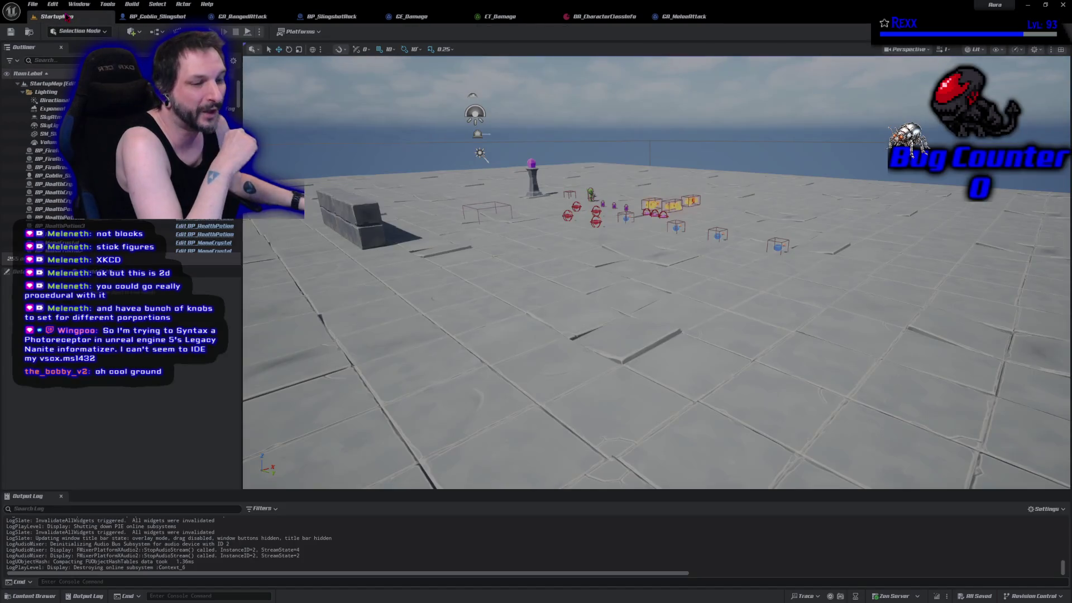
{"action": "mouse_move", "coordinate": [380, 361]}
{"action": "left_mouse_down"}
{"action": "mouse_move", "coordinate": [446, 345]}
{"action": "mouse_move", "coordinate": [394, 357]}
{"action": "mouse_move", "coordinate": [402, 346]}
{"action": "left_mouse_up"}
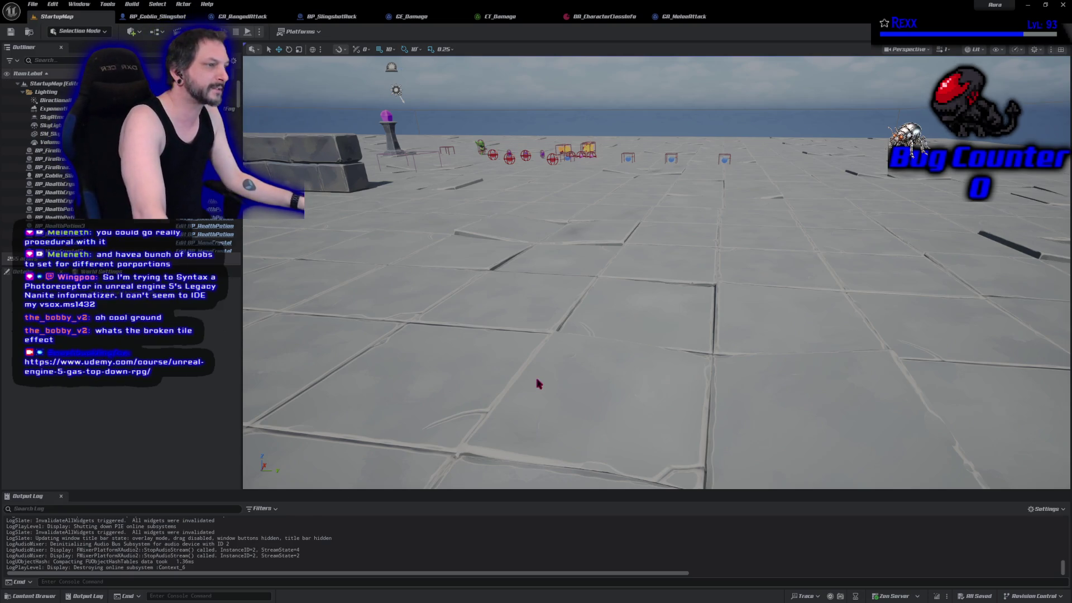
{"action": "mouse_move", "coordinate": [643, 346]}
{"action": "left_mouse_down"}
{"action": "mouse_move", "coordinate": [614, 368]}
{"action": "mouse_move", "coordinate": [614, 469]}
{"action": "mouse_move", "coordinate": [614, 391]}
{"action": "mouse_move", "coordinate": [614, 469]}
{"action": "mouse_move", "coordinate": [614, 446]}
{"action": "left_mouse_up"}
{"action": "left_click_drag", "start_coordinate": [491, 342], "coordinate": [492, 307]}
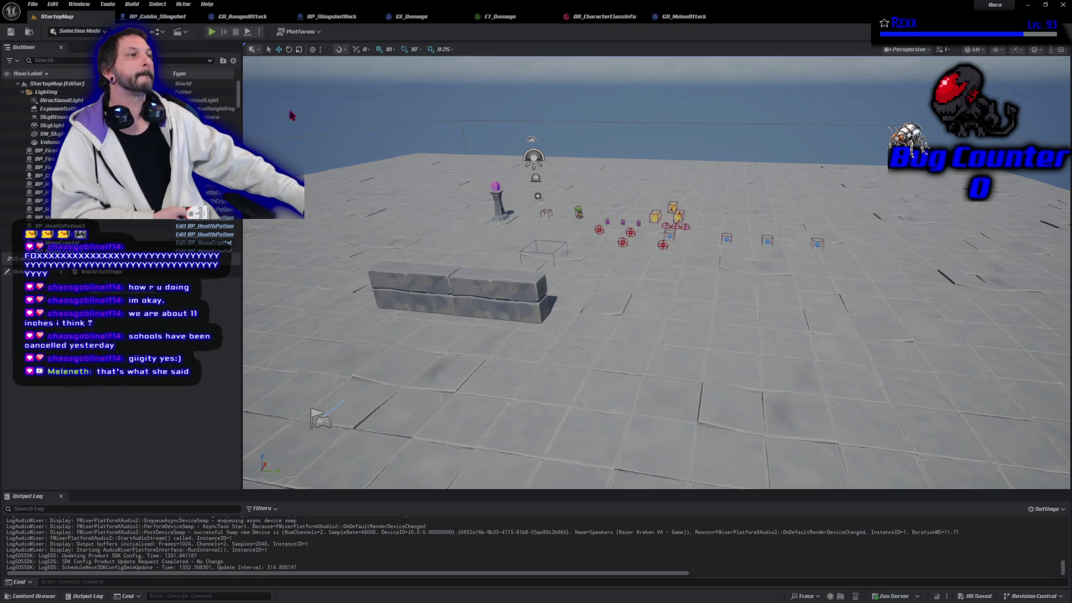
Step: Set the SM_SlingshotRock component's locked uniform scale to 2 in BP_SlingshotRock
{"action": "left_click", "coordinate": [336, 21]}
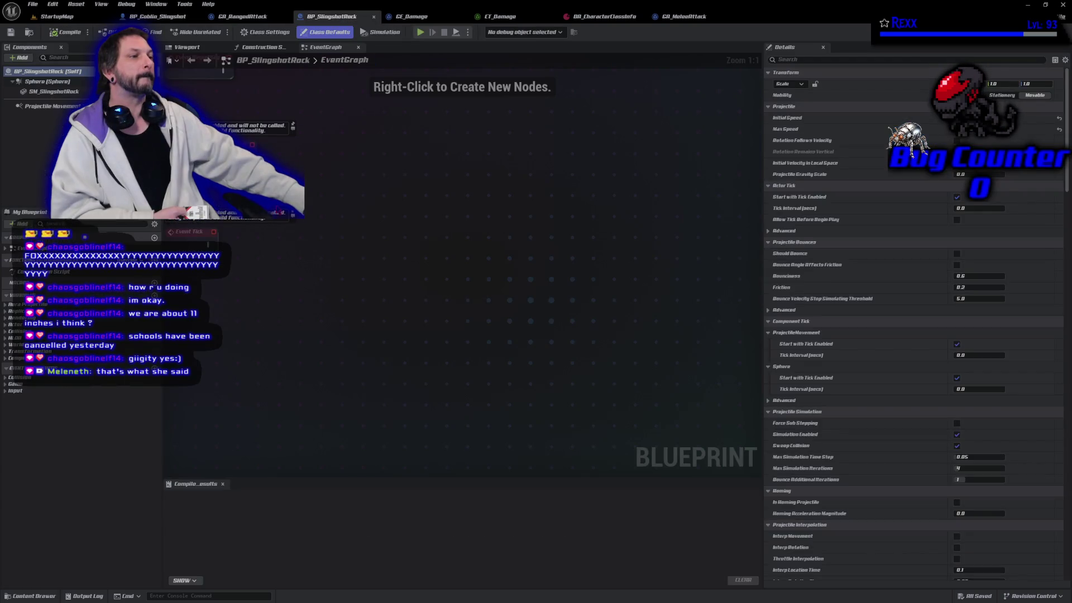
{"action": "left_click", "coordinate": [188, 47]}
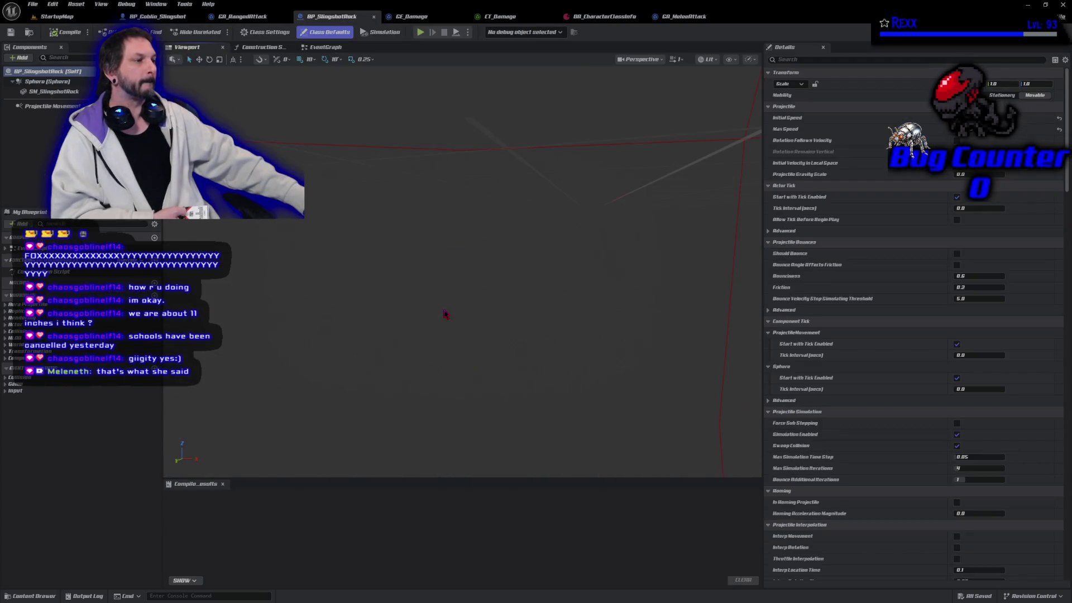
{"action": "scroll", "coordinate": [445, 314], "scroll_direction": "up", "scroll_amount": 3}
{"action": "left_click", "coordinate": [73, 93]}
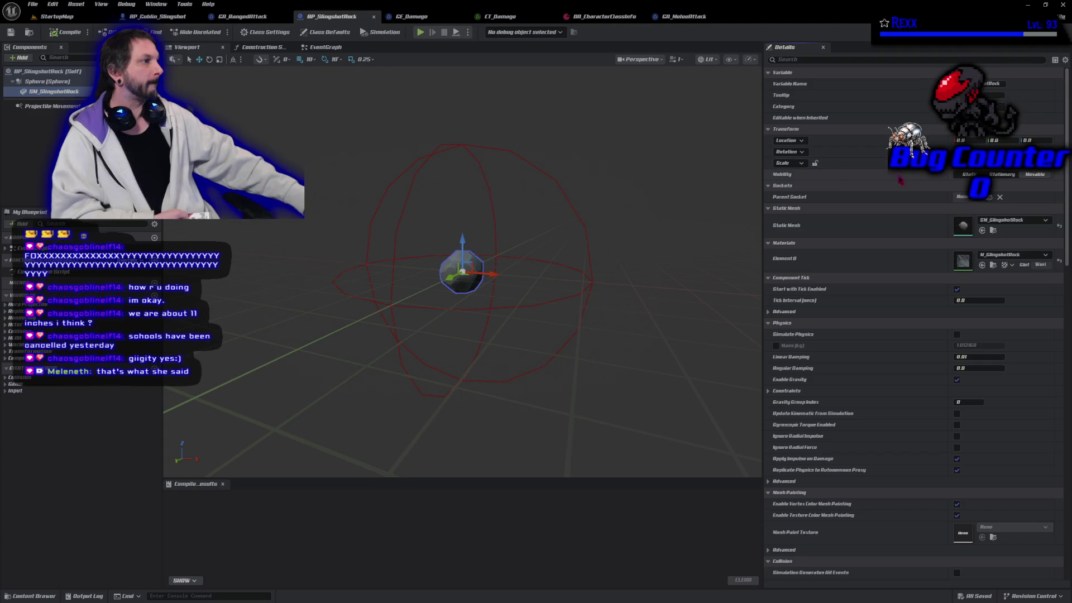
{"action": "left_click", "coordinate": [815, 163]}
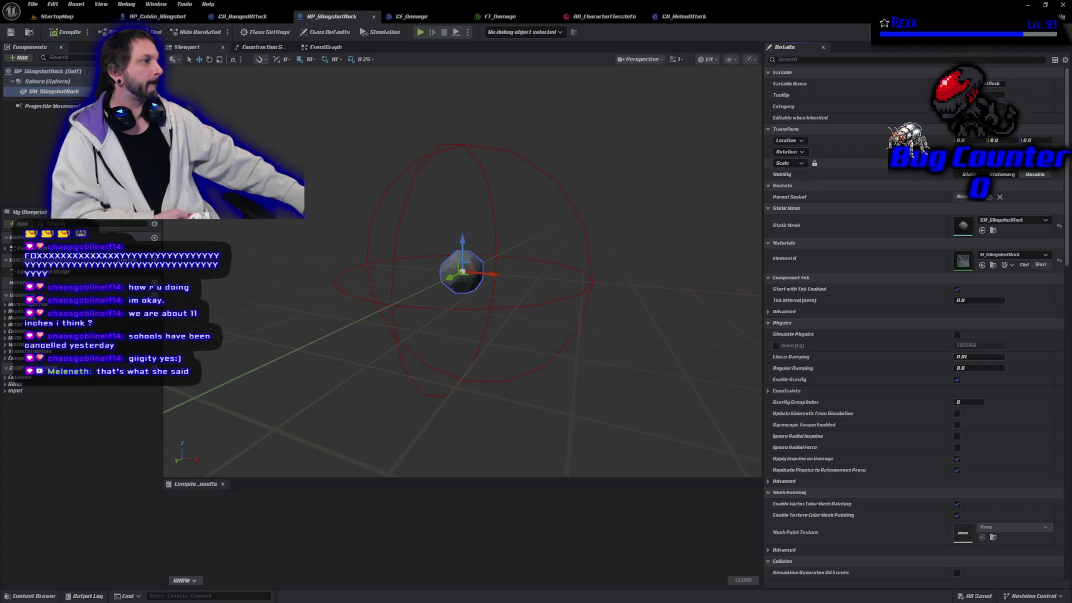
{"action": "type", "text": "2"}
{"action": "key", "text": "Return"}
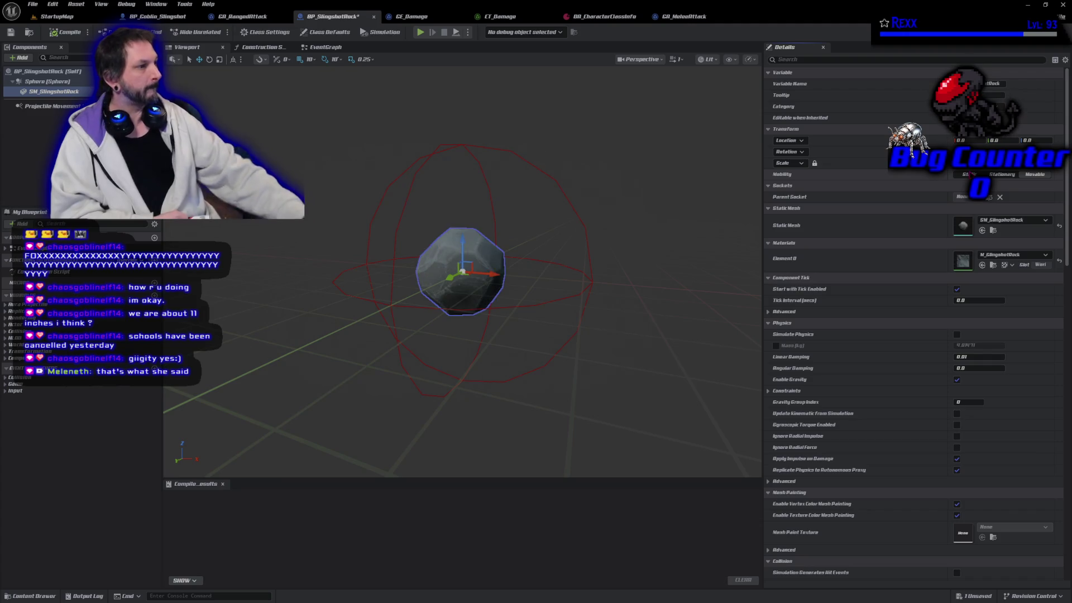
Step: Save BP_SlingshotRock and start play-in-editor on StartupMap
{"action": "left_click", "coordinate": [11, 32]}
{"action": "left_click", "coordinate": [51, 17]}
{"action": "left_click", "coordinate": [213, 32]}
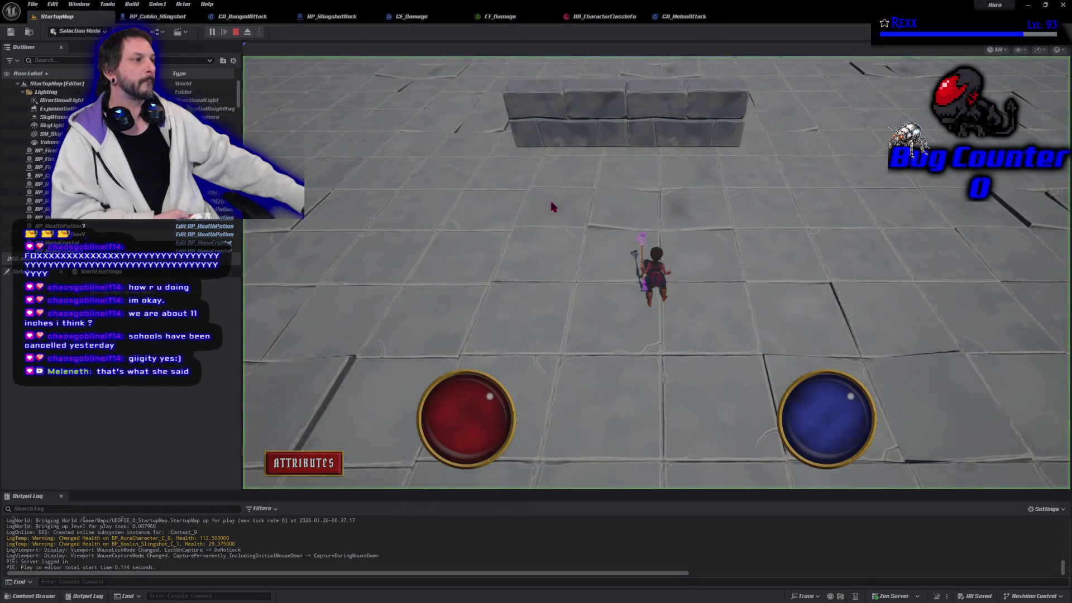
Step: Walk the character around the level in play-in-editor, then stop the play test
{"action": "left_click", "coordinate": [800, 182]}
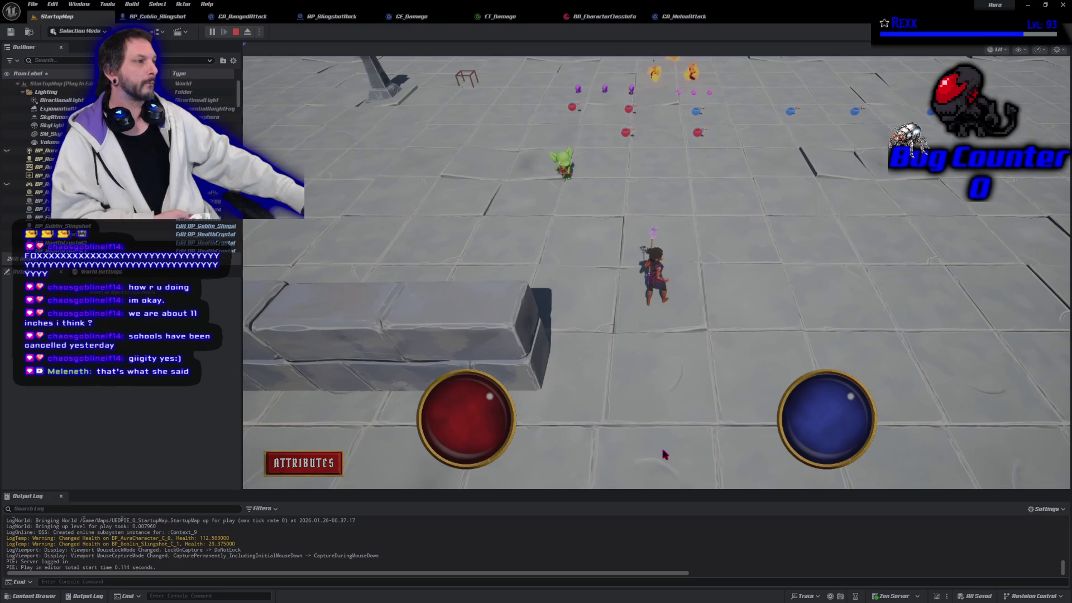
{"action": "left_click", "coordinate": [743, 264]}
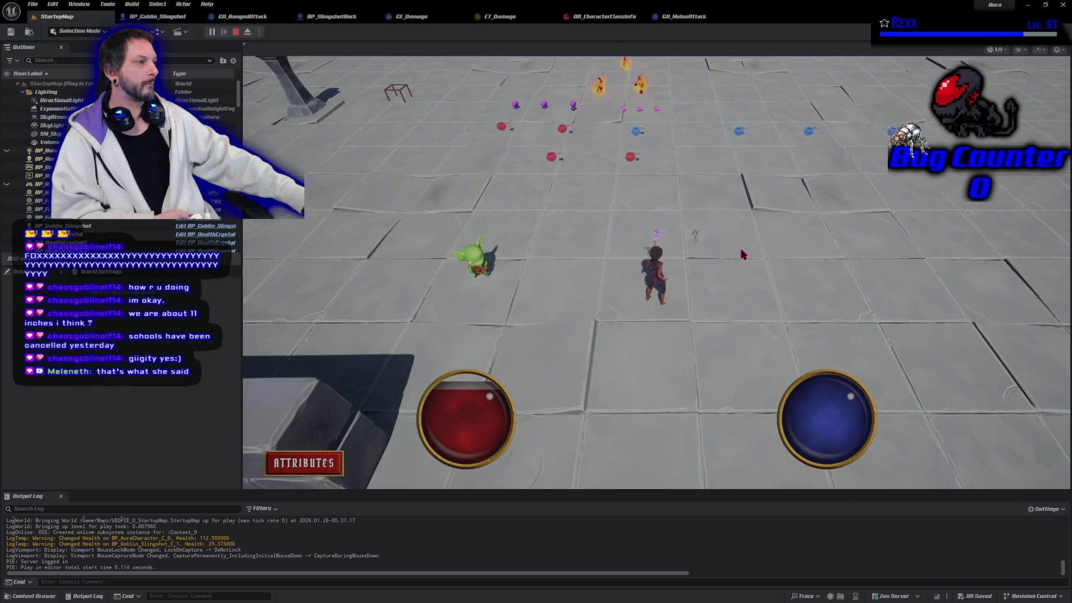
{"action": "left_click", "coordinate": [691, 222]}
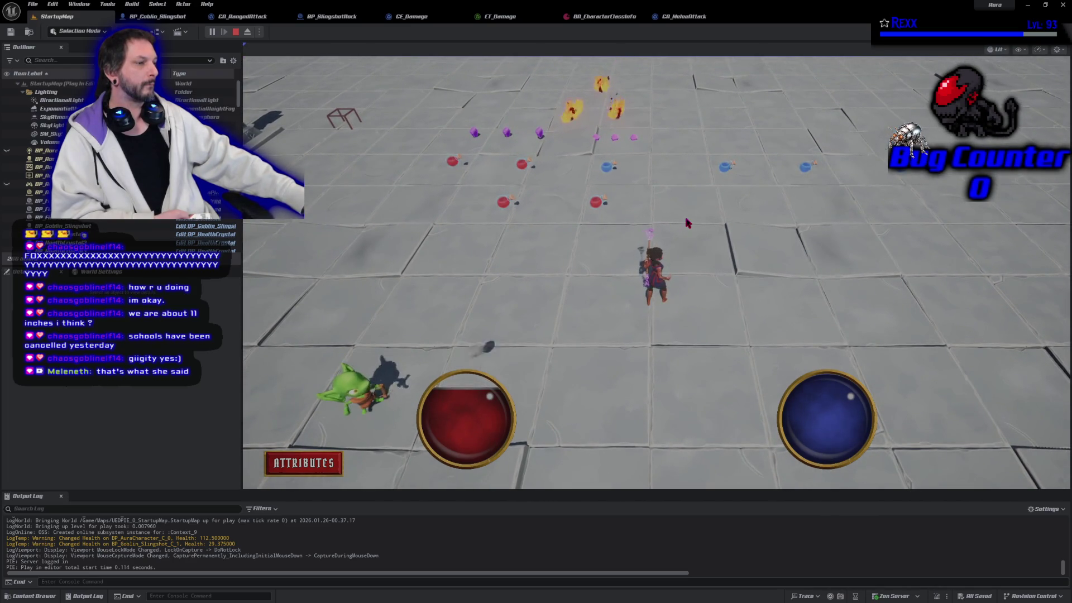
{"action": "left_click", "coordinate": [648, 452]}
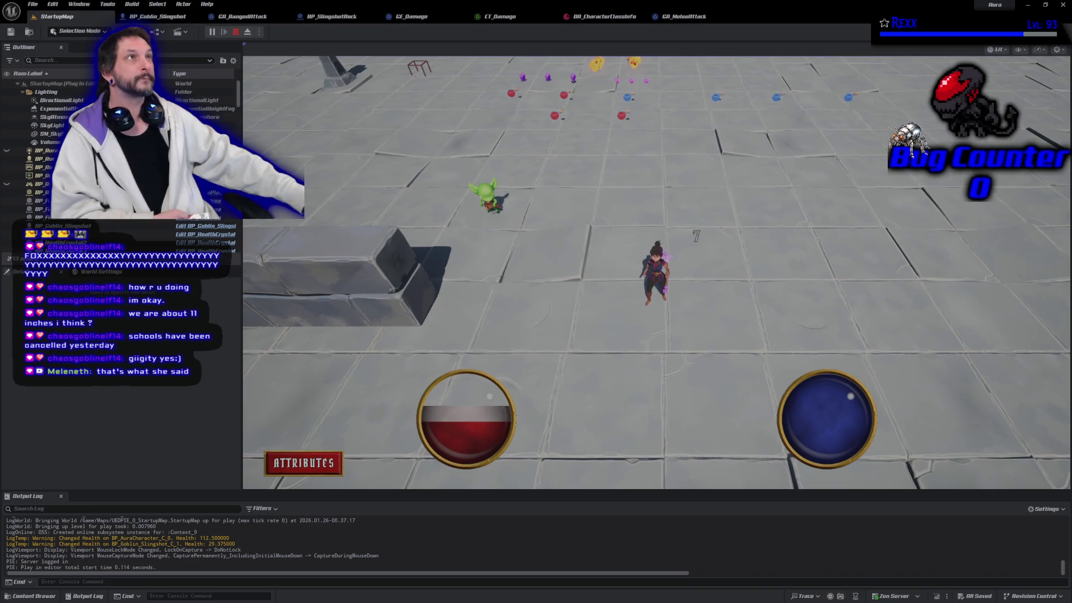
{"action": "left_click", "coordinate": [234, 32]}
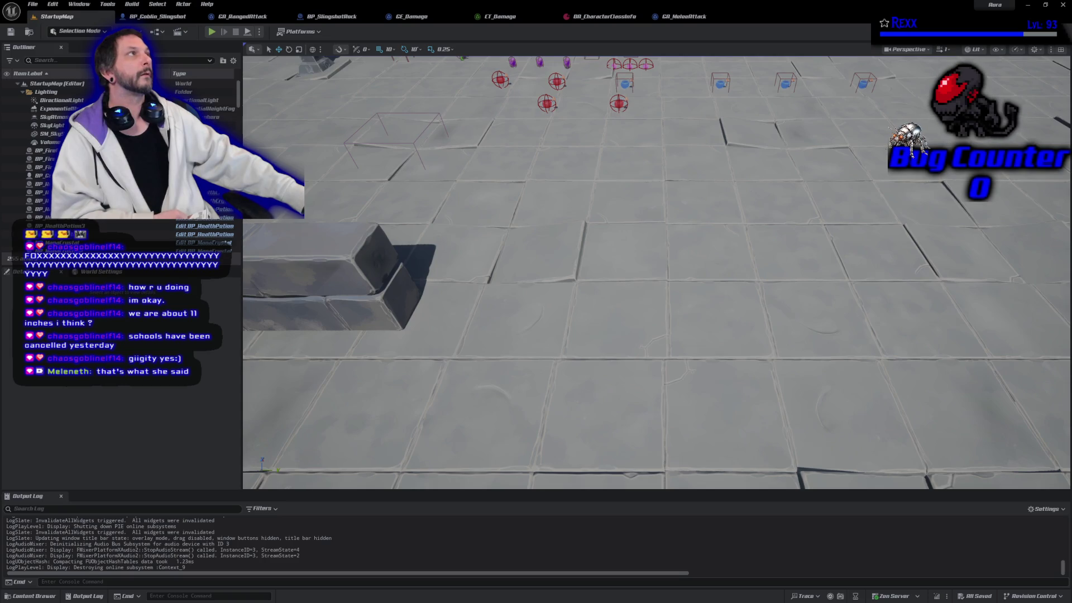
{"action": "left_click", "coordinate": [173, 15]}
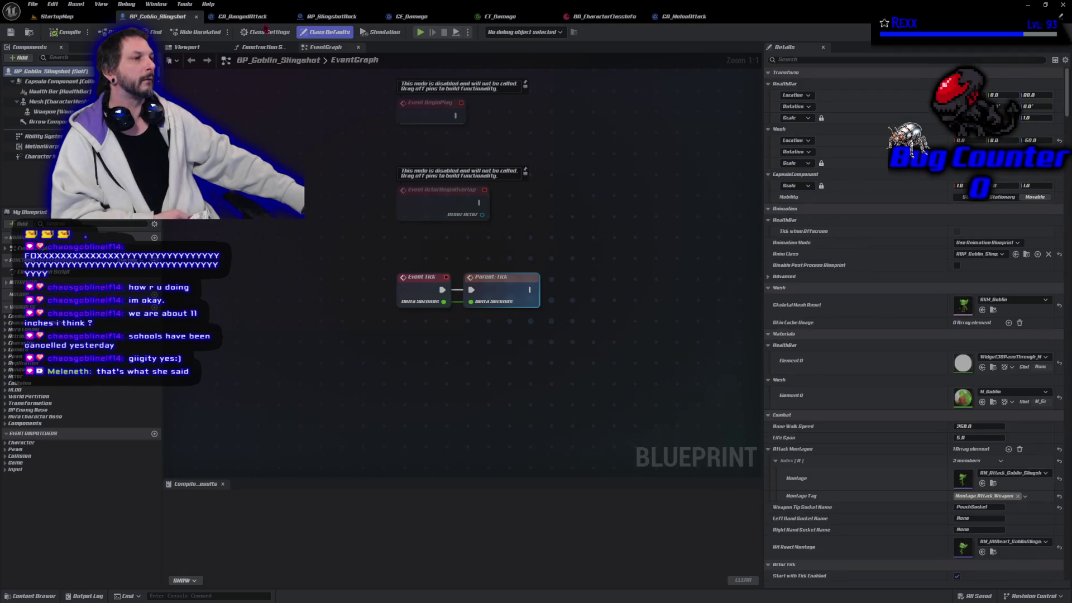
Step: Shrink the SM_SlingshotRock mesh inside its collision sphere and save BP_SlingshotRock
{"action": "left_click", "coordinate": [343, 18]}
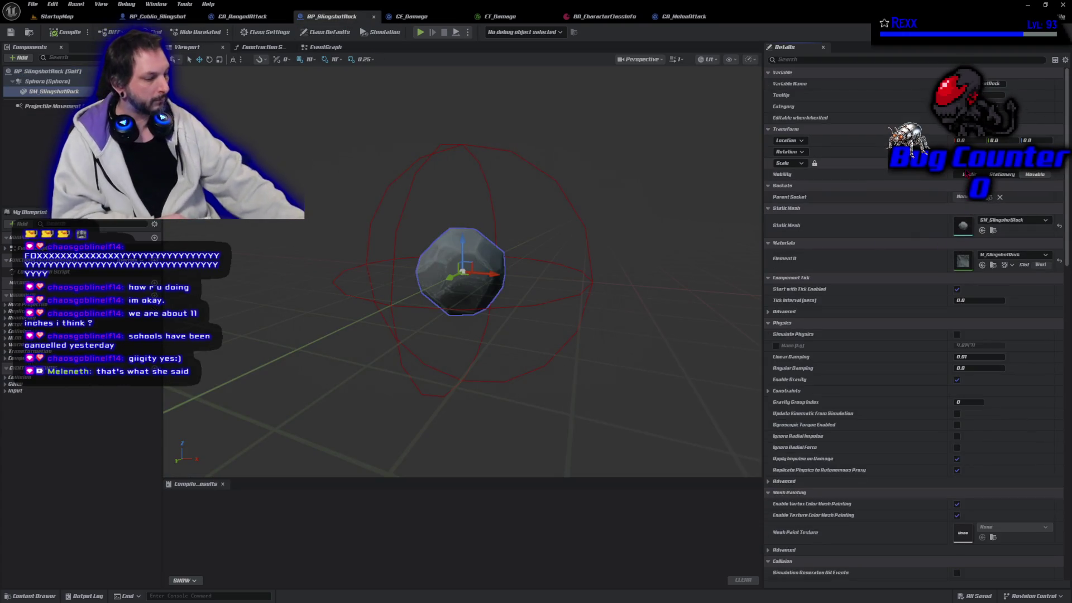
{"action": "left_click", "coordinate": [964, 175]}
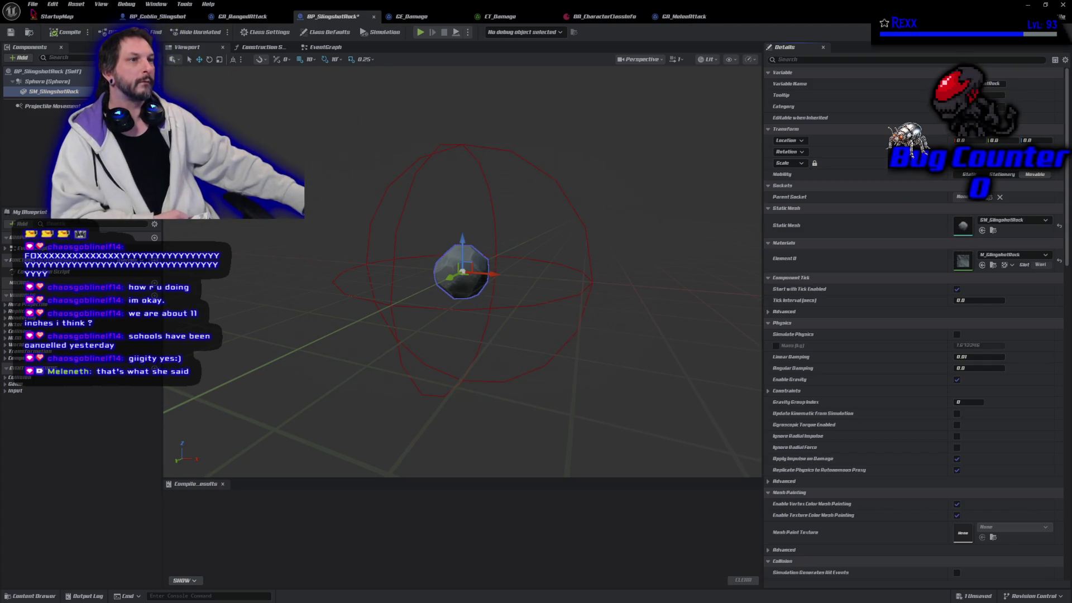
{"action": "left_click", "coordinate": [32, 4]}
{"action": "left_click", "coordinate": [50, 38]}
{"action": "key", "text": "alt+p"}
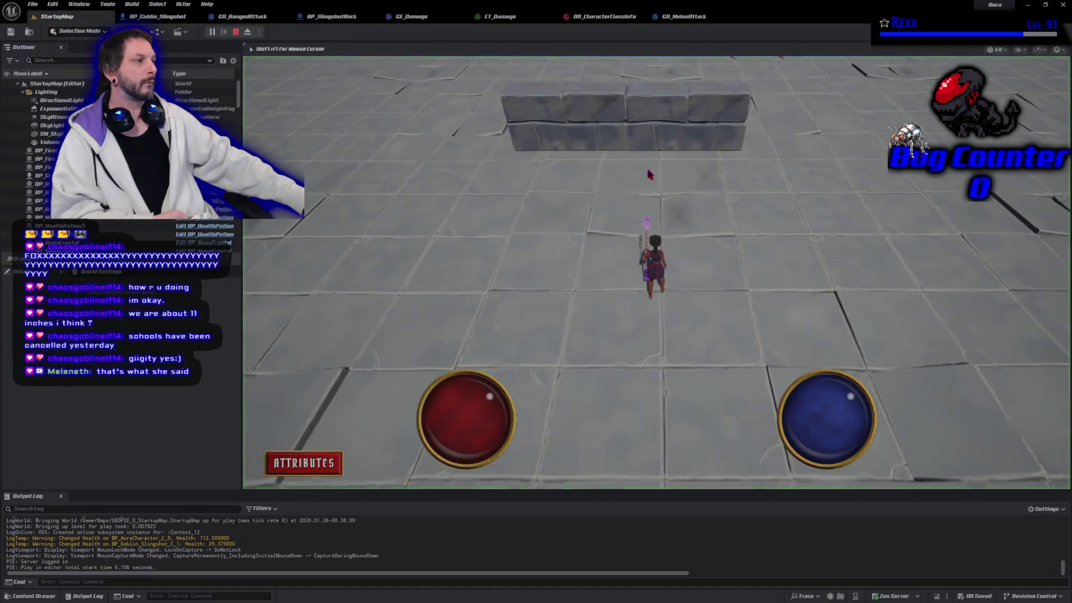
{"action": "left_click_drag", "start_coordinate": [649, 174], "coordinate": [656, 236]}
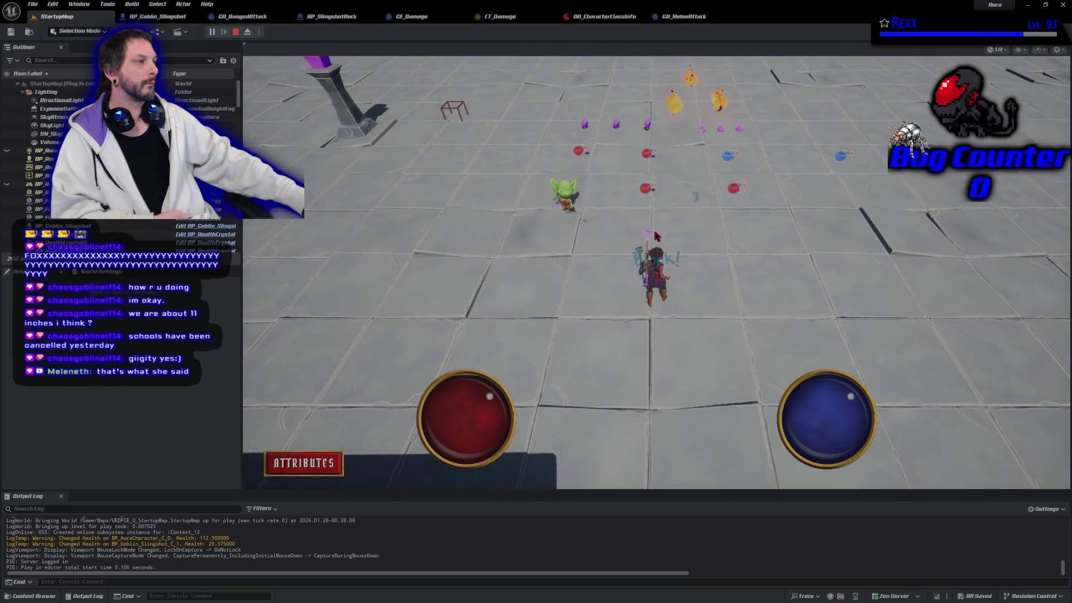
{"action": "left_click", "coordinate": [686, 228]}
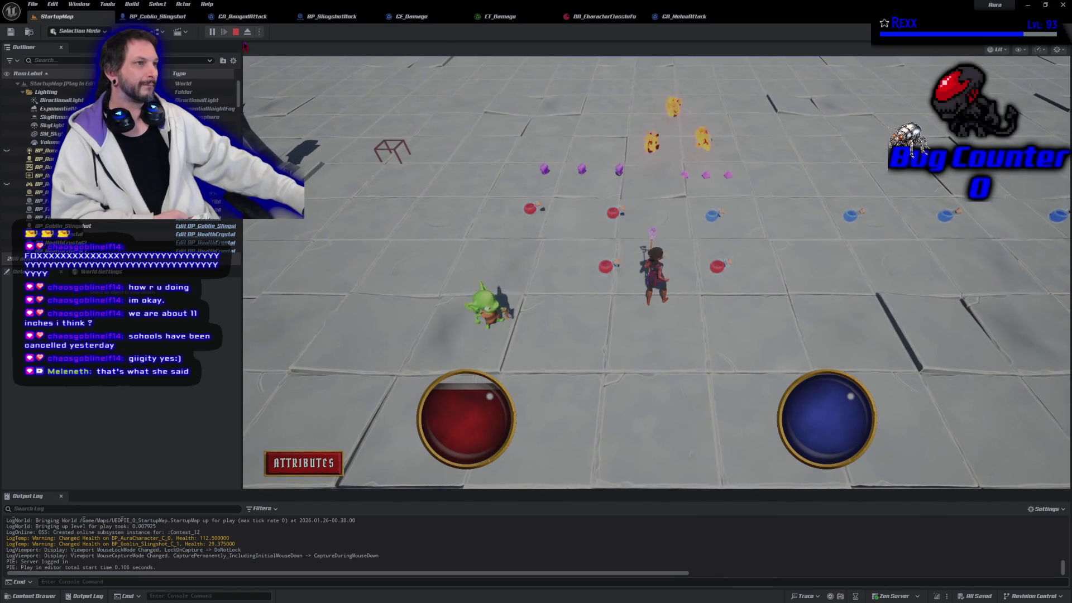
{"action": "key", "text": "Escape"}
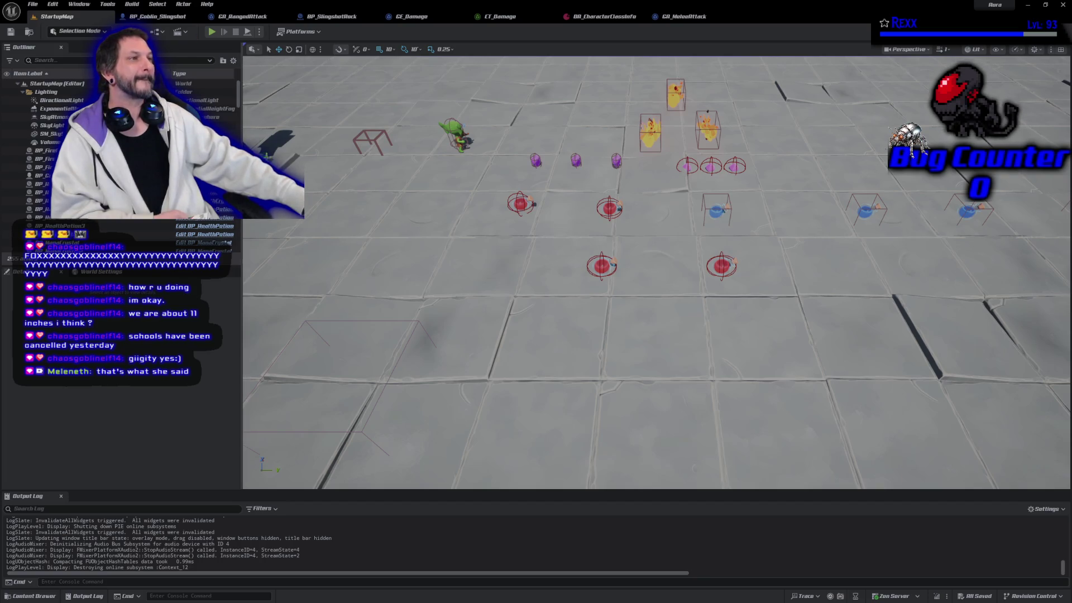
{"action": "left_click", "coordinate": [332, 16]}
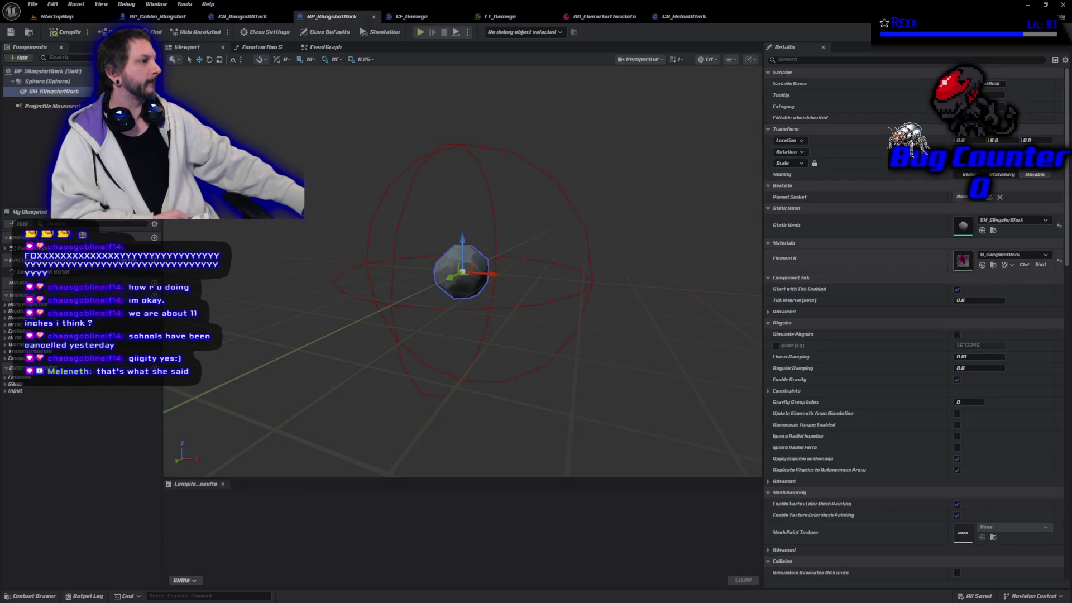
Step: Open the M_SlingshotRock material and move its output node to the right
{"action": "left_click", "coordinate": [992, 264]}
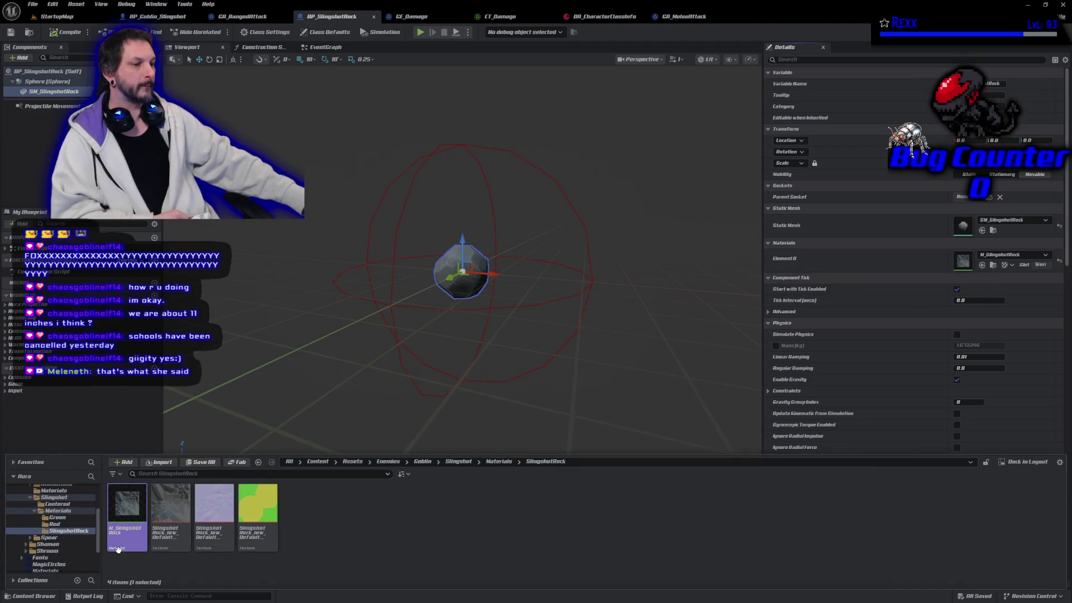
{"action": "double_click", "coordinate": [132, 508]}
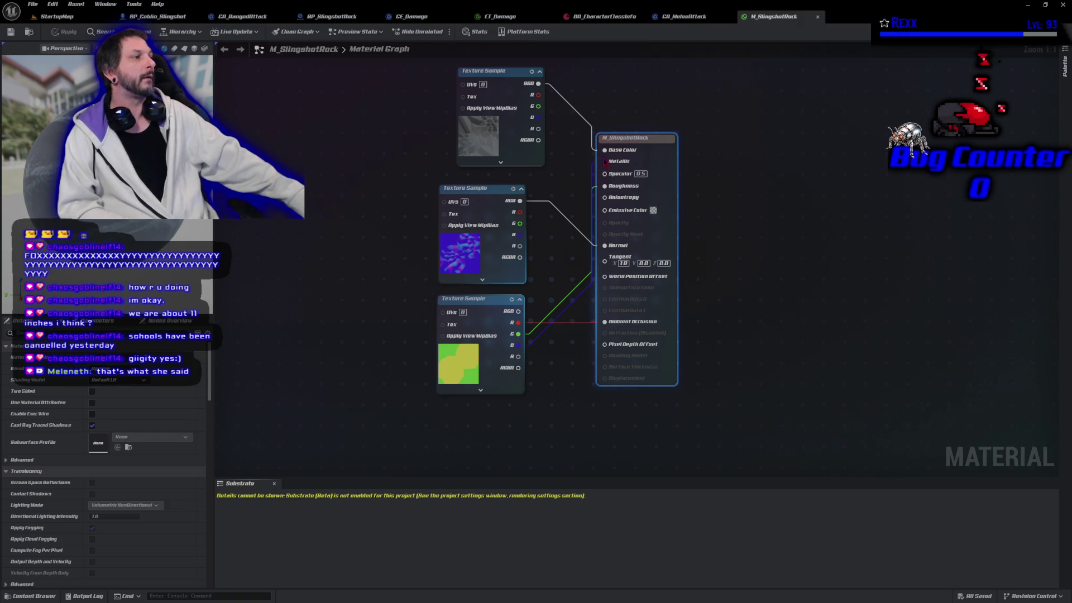
{"action": "left_click_drag", "start_coordinate": [662, 153], "coordinate": [883, 160]}
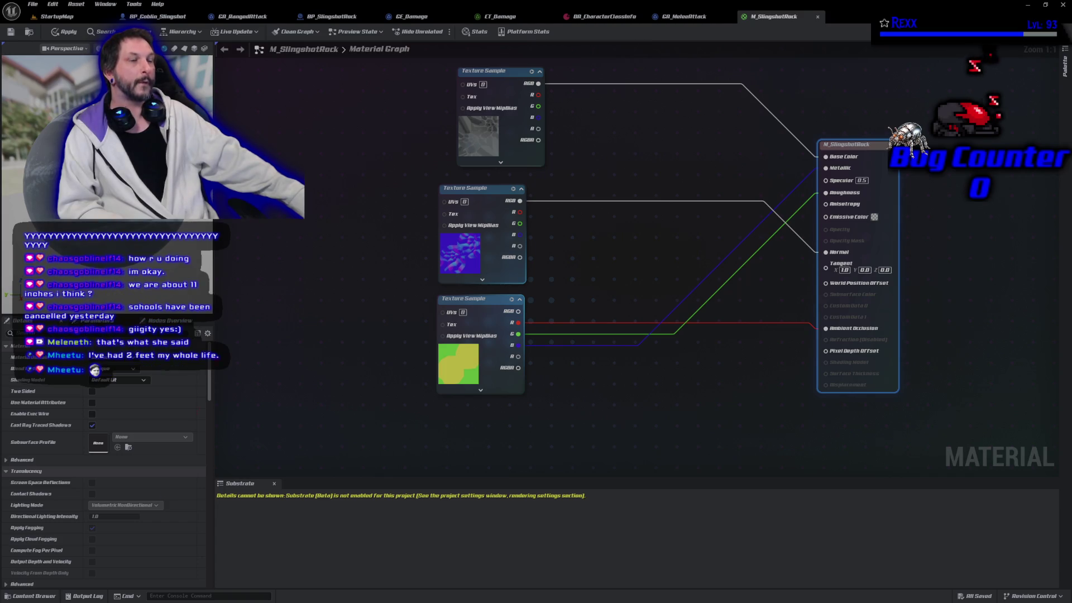
Step: Browse the Content Drawer to the Slingshot folder and drag an asset from it
{"action": "left_click", "coordinate": [33, 596]}
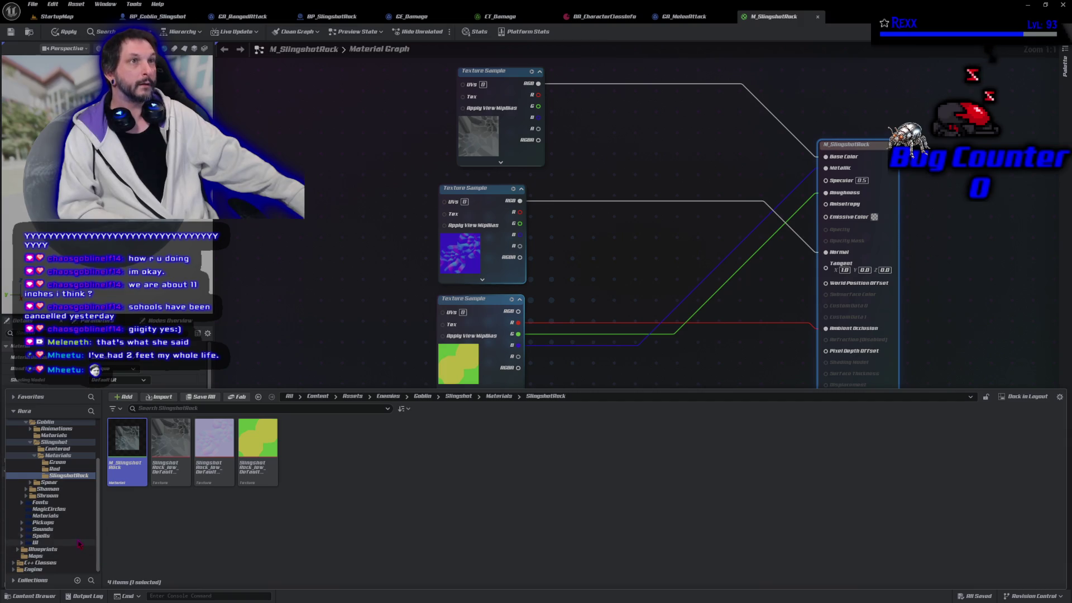
{"action": "scroll", "coordinate": [75, 541], "scroll_direction": "up", "scroll_amount": 2}
{"action": "scroll", "coordinate": [66, 536], "scroll_direction": "up", "scroll_amount": 2}
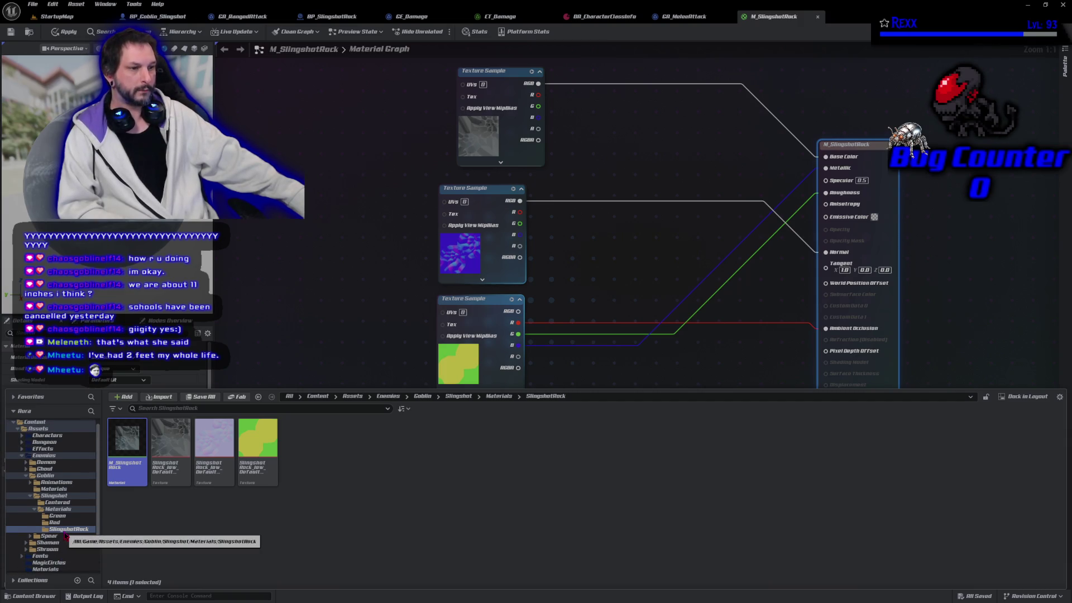
{"action": "scroll", "coordinate": [66, 536], "scroll_direction": "down", "scroll_amount": 2}
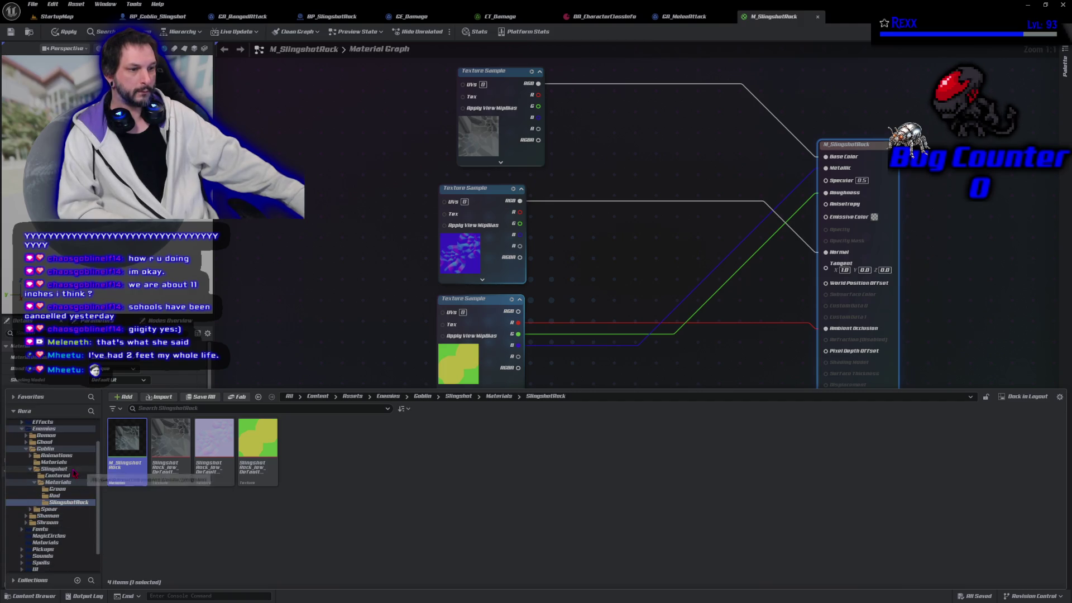
{"action": "left_click", "coordinate": [73, 470]}
{"action": "left_click_drag", "start_coordinate": [214, 441], "coordinate": [111, 237]}
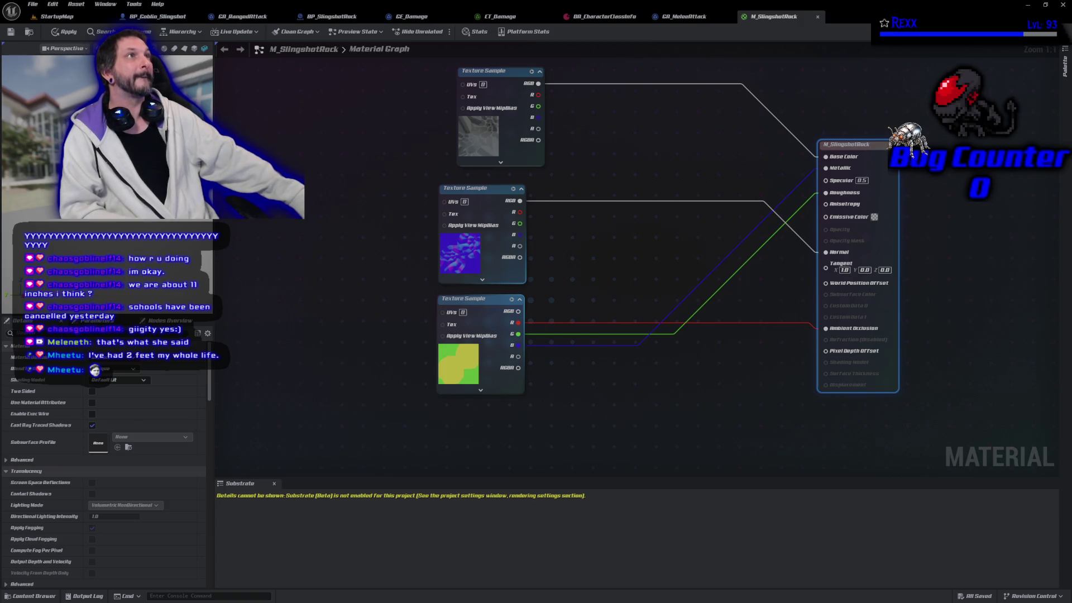
Step: Add a Fresnel node (Exponent 5.0) to the M_SlingshotRock material graph
{"action": "right_click", "coordinate": [580, 397]}
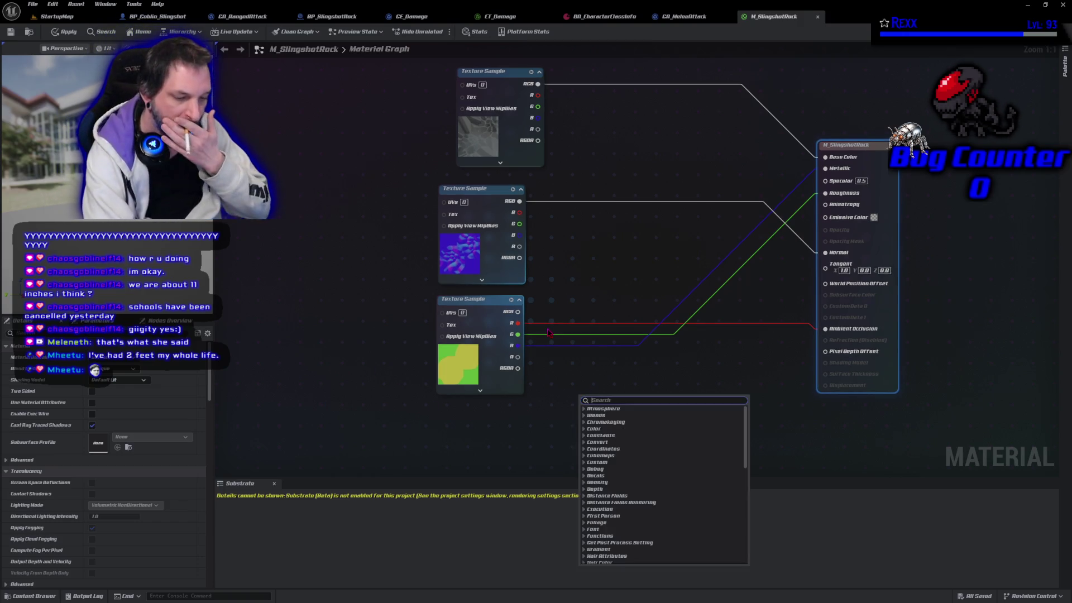
{"action": "type", "text": "Fronsel"}
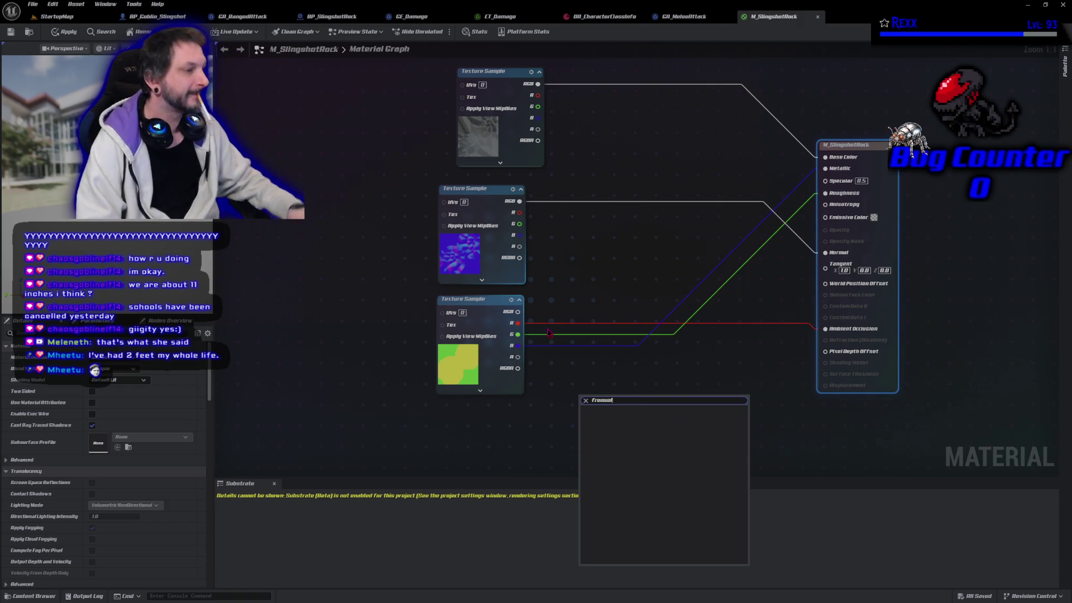
{"action": "key", "text": "BackSpace"}
{"action": "key", "text": "BackSpace"}
{"action": "key", "text": "BackSpace"}
{"action": "type", "text": "e"}
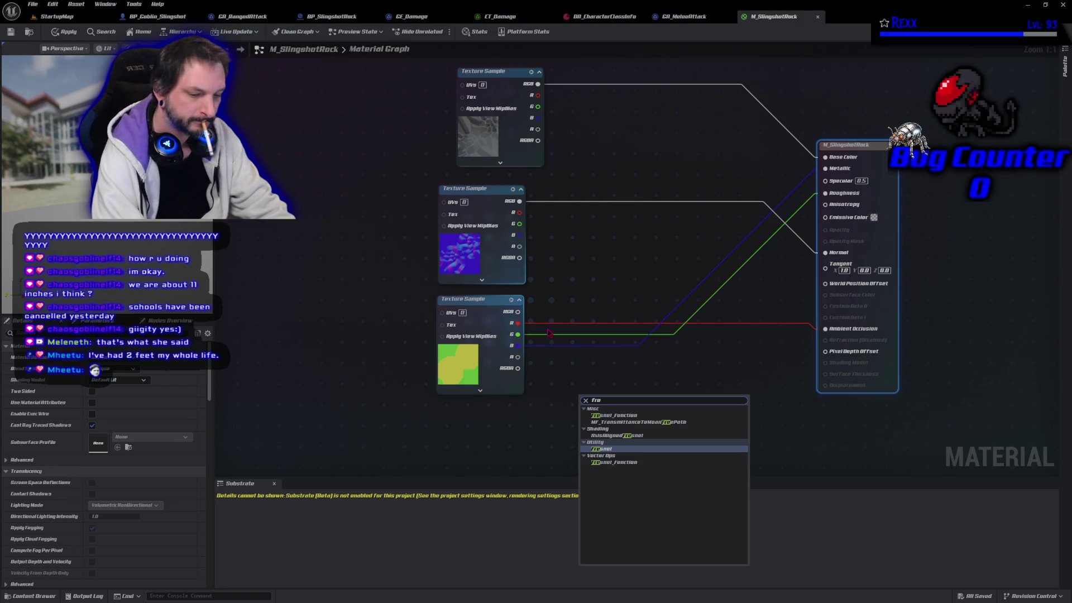
{"action": "type", "text": "s"}
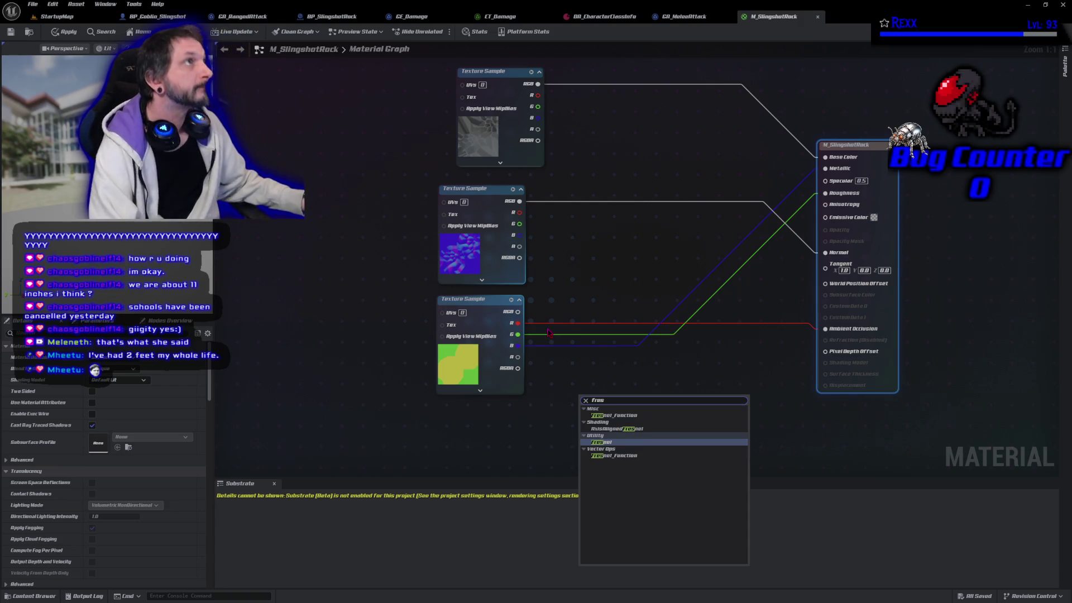
{"action": "left_click", "coordinate": [602, 442]}
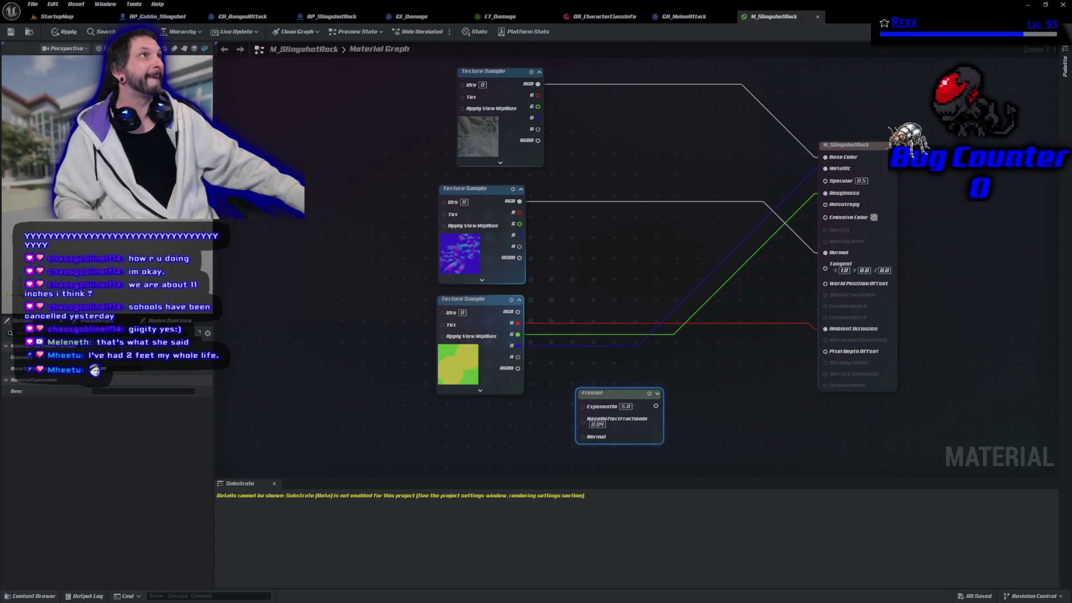
Step: Position the Fresnel node between the textures and the output, and apply the material changes
{"action": "mouse_move", "coordinate": [620, 396]}
{"action": "left_mouse_down"}
{"action": "mouse_move", "coordinate": [620, 247]}
{"action": "mouse_move", "coordinate": [648, 233]}
{"action": "mouse_move", "coordinate": [722, 253]}
{"action": "mouse_move", "coordinate": [798, 204]}
{"action": "mouse_move", "coordinate": [822, 249]}
{"action": "left_mouse_up"}
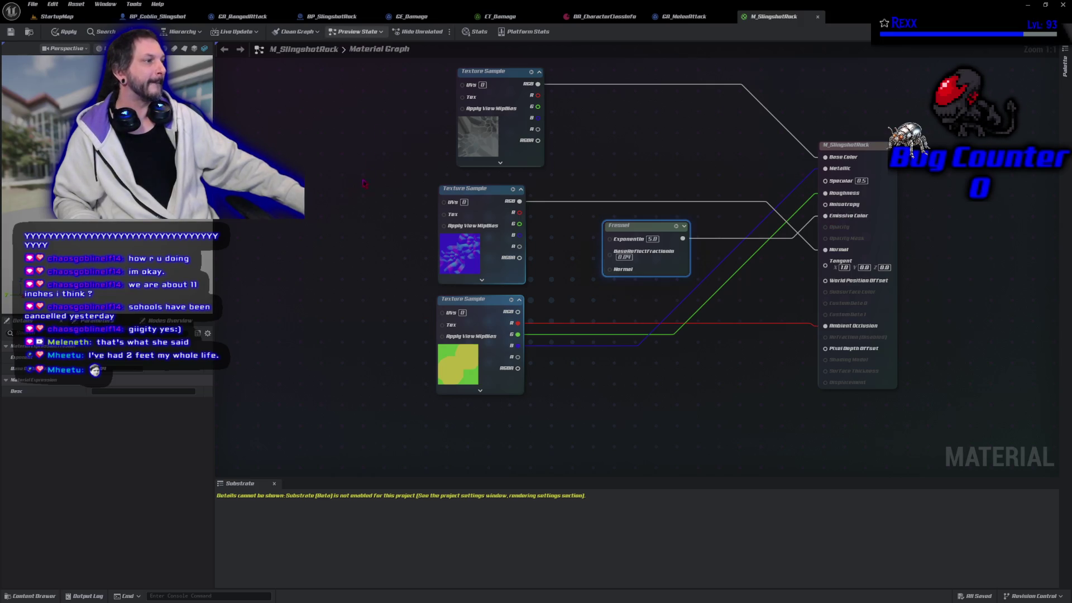
{"action": "left_click", "coordinate": [68, 32]}
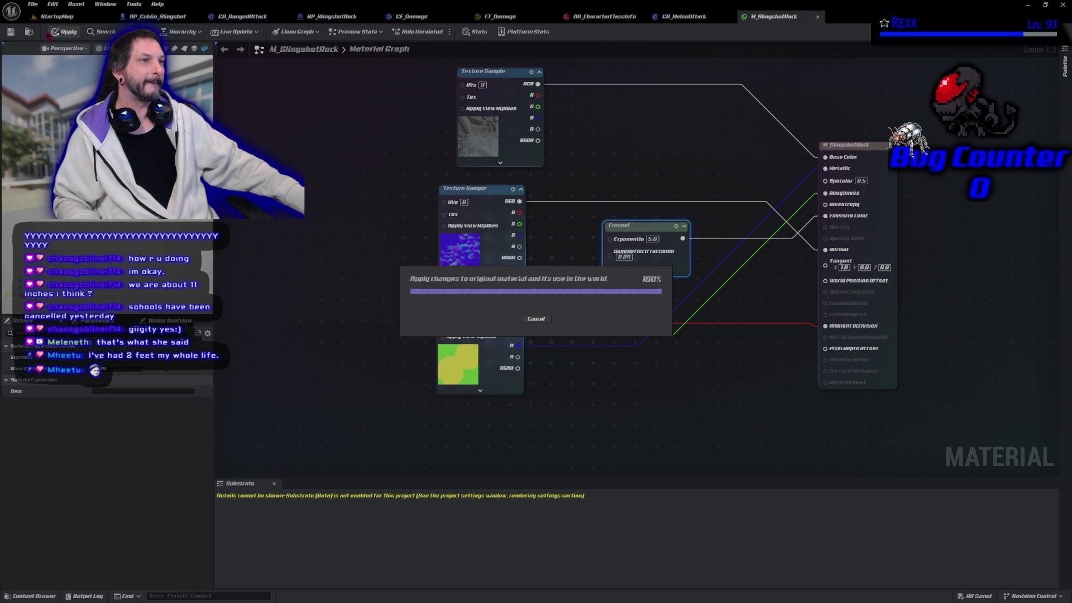
{"action": "left_click", "coordinate": [33, 4]}
Step: Save all assets, briefly play-test StartupMap, then return to the M_SlingshotRock graph
{"action": "left_click", "coordinate": [55, 51]}
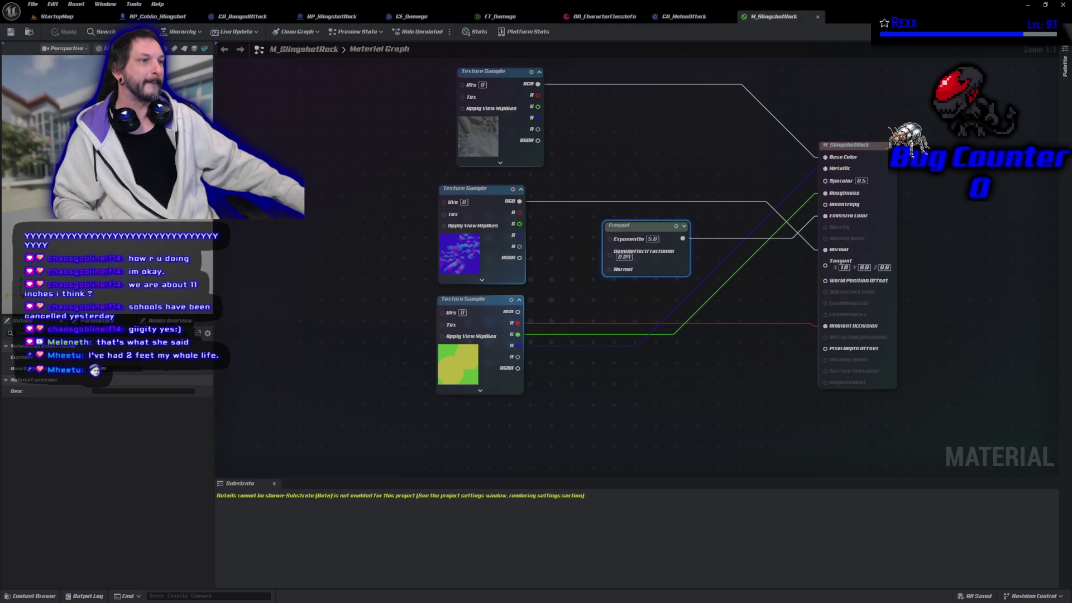
{"action": "left_click", "coordinate": [50, 19]}
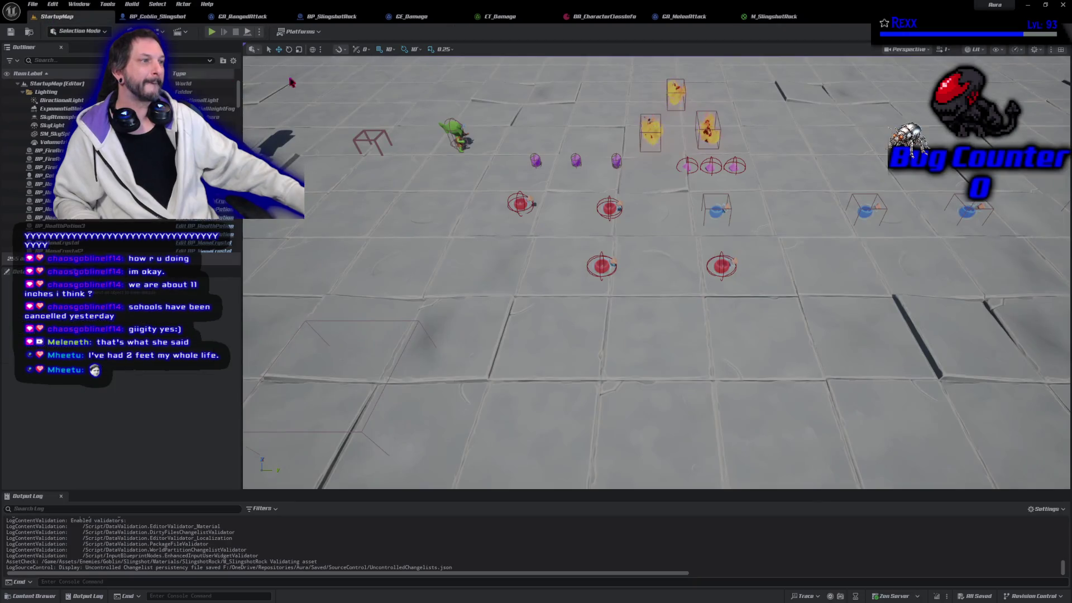
{"action": "key", "text": "alt+p"}
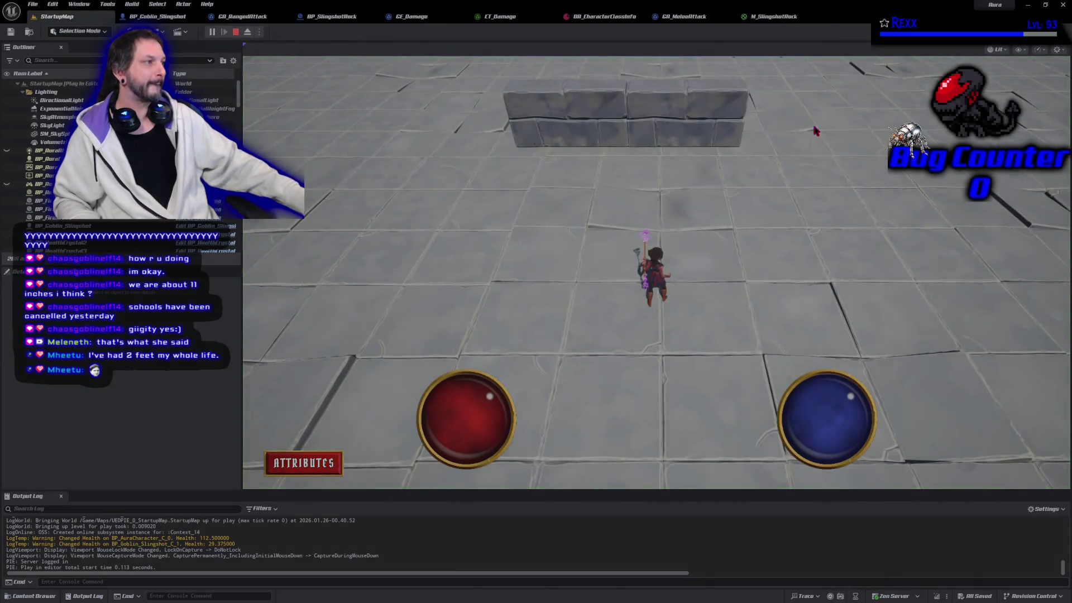
{"action": "left_click", "coordinate": [753, 173]}
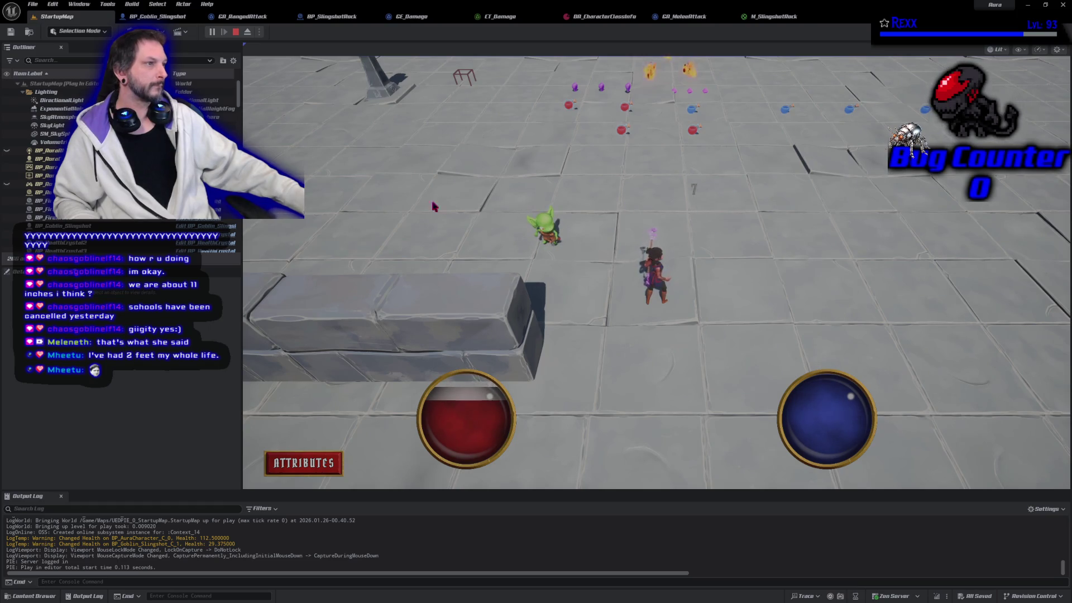
{"action": "left_click", "coordinate": [236, 32]}
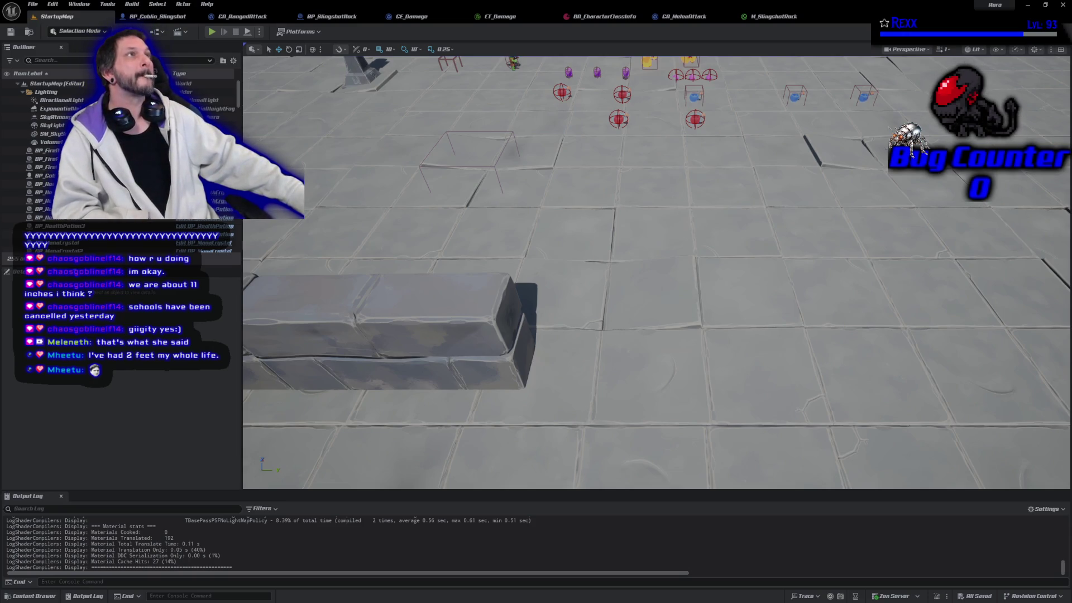
{"action": "left_click", "coordinate": [773, 17]}
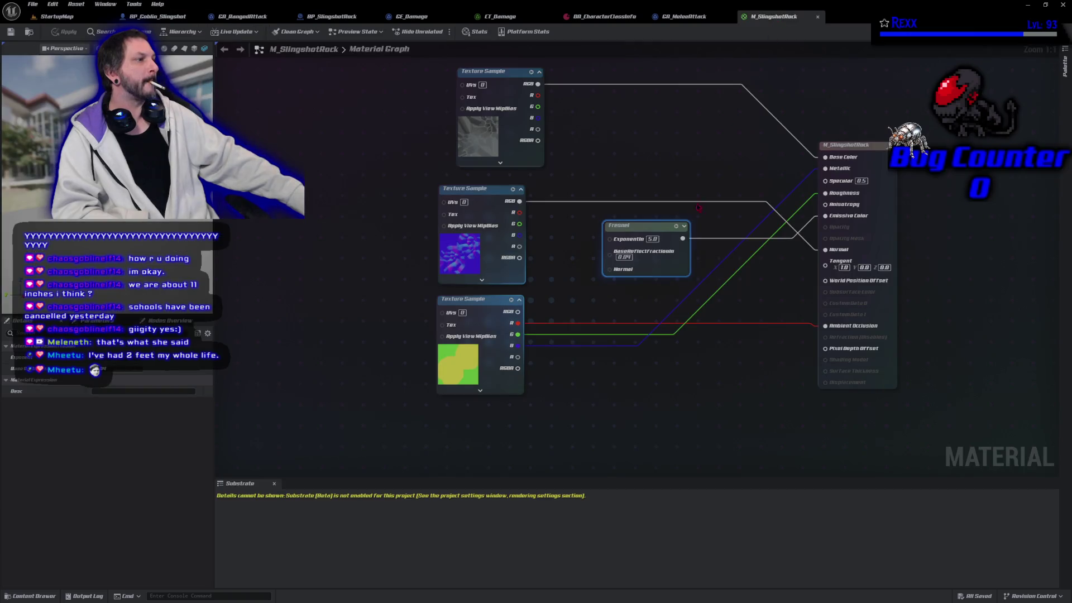
Step: Add a Multiply node fed by the Fresnel output and wire it into Emissive Color
{"action": "left_click_drag", "start_coordinate": [682, 237], "coordinate": [705, 227]}
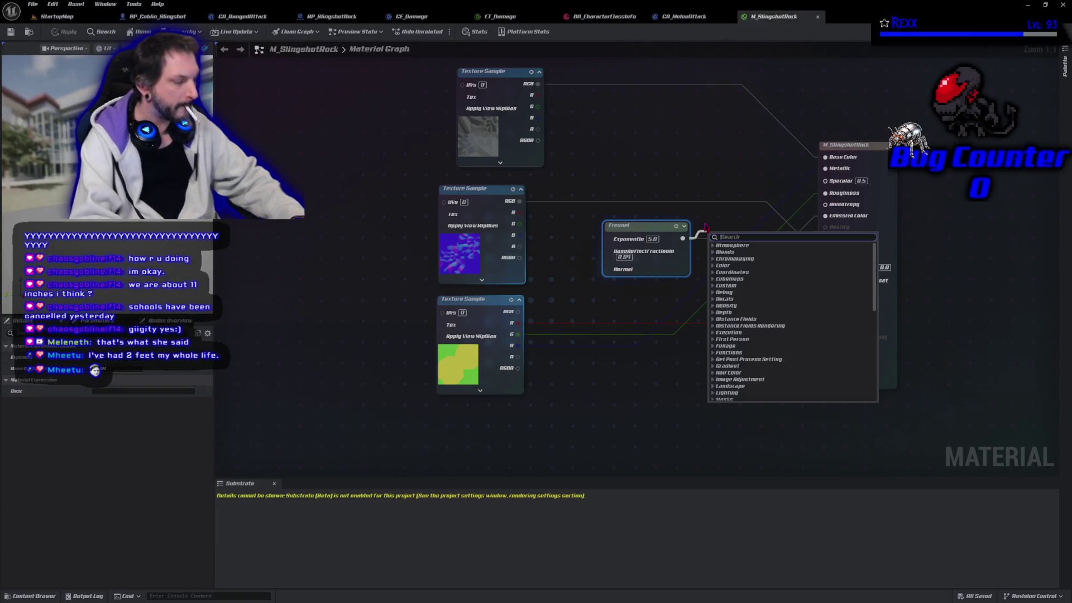
{"action": "type", "text": "multiply"}
{"action": "key", "text": "Return"}
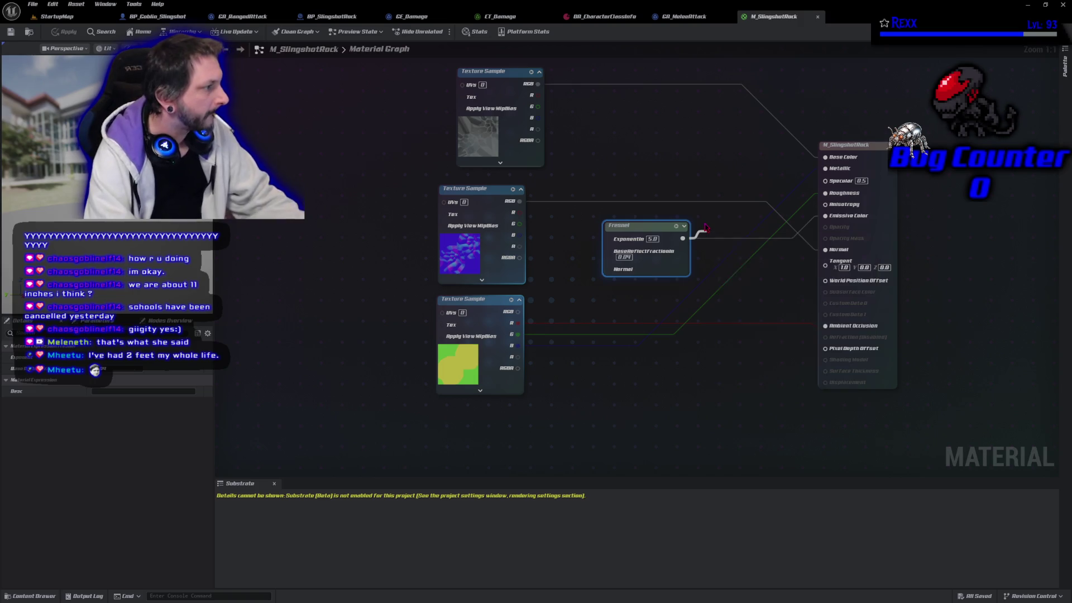
{"action": "left_click_drag", "start_coordinate": [746, 245], "coordinate": [837, 217]}
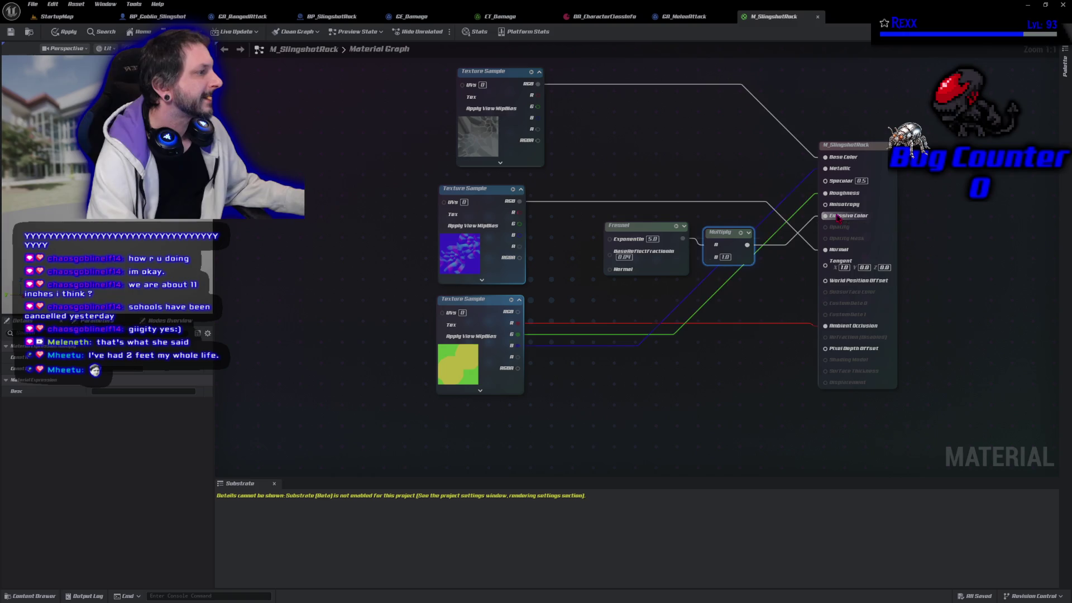
Step: Tidy the Fresnel and Multiply node positions and place a new Constant3Vector node
{"action": "left_click_drag", "start_coordinate": [617, 228], "coordinate": [567, 229]}
{"action": "left_click_drag", "start_coordinate": [717, 244], "coordinate": [710, 224]}
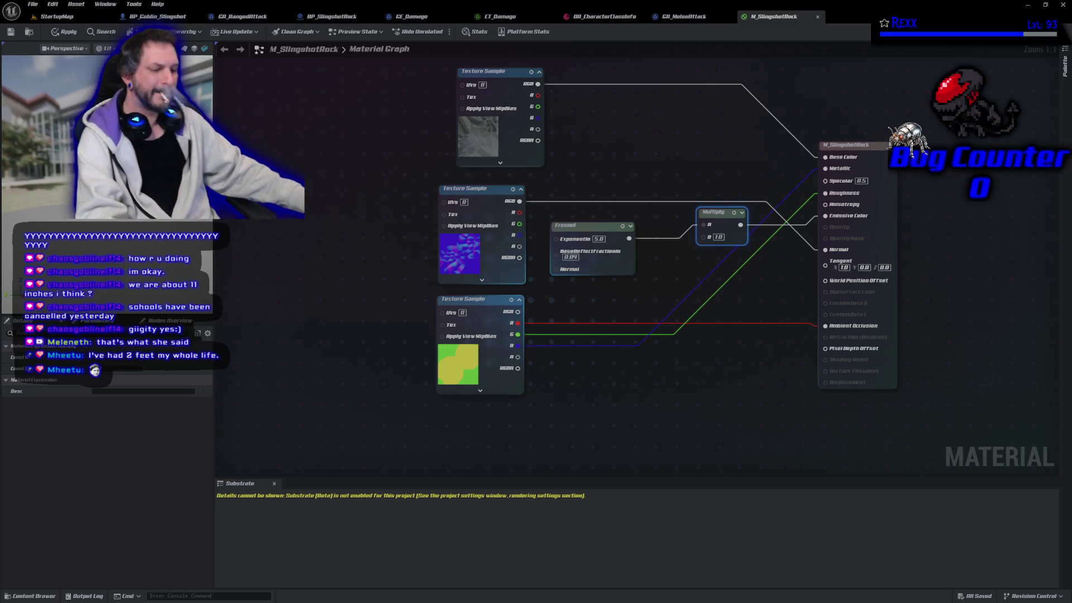
{"action": "left_click", "coordinate": [648, 386]}
{"action": "left_click", "coordinate": [649, 386]}
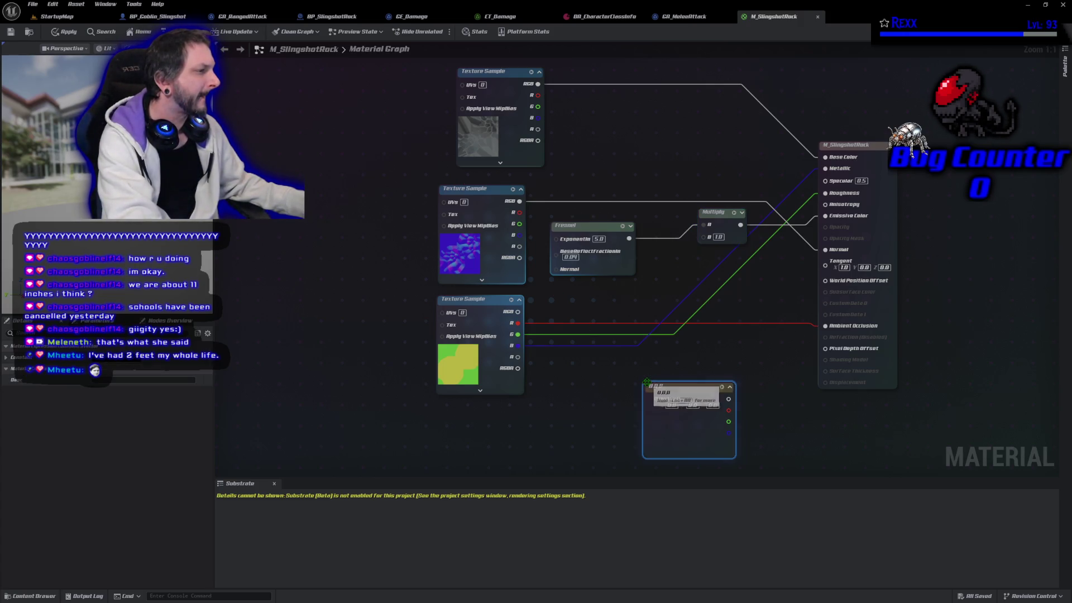
Step: Move the constant beside Fresnel and give it an orange colour in the Color Picker
{"action": "mouse_move", "coordinate": [684, 382]}
{"action": "left_mouse_down"}
{"action": "mouse_move", "coordinate": [598, 294]}
{"action": "mouse_move", "coordinate": [694, 268]}
{"action": "mouse_move", "coordinate": [706, 237]}
{"action": "left_mouse_up"}
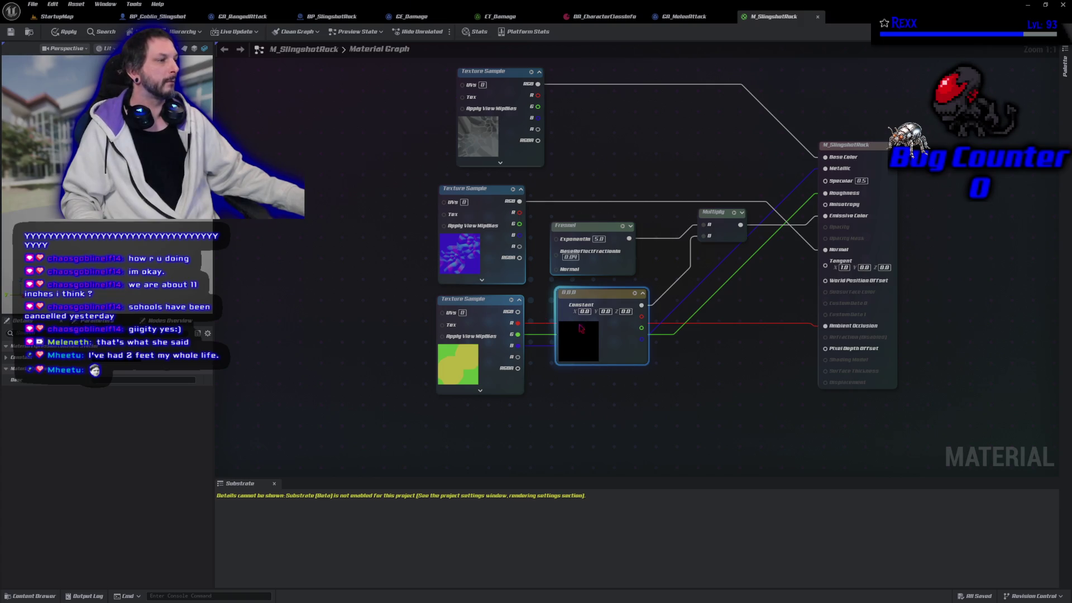
{"action": "double_click", "coordinate": [589, 342]}
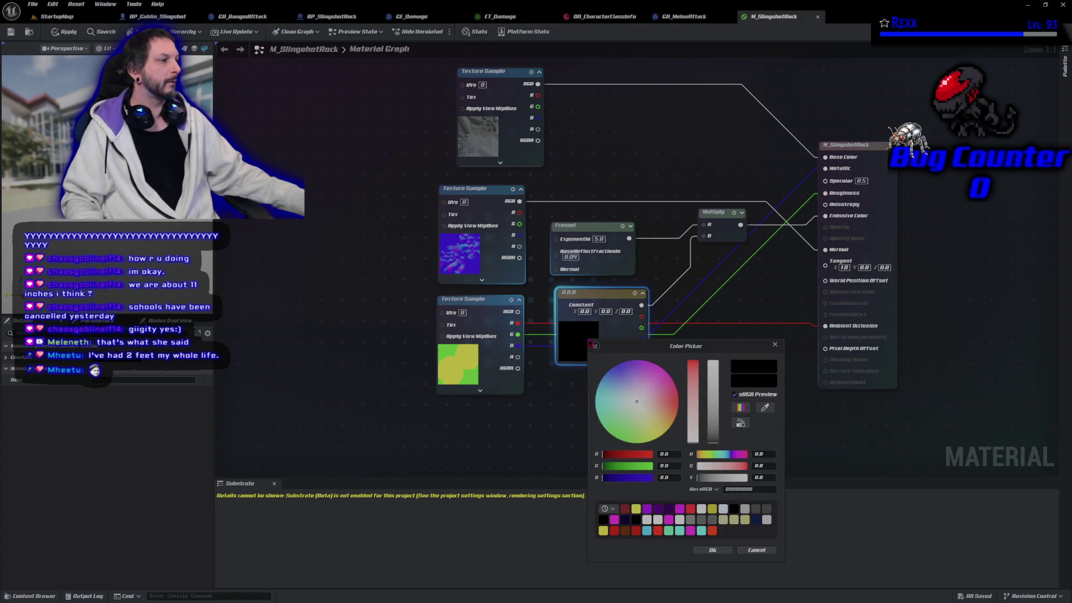
{"action": "left_click", "coordinate": [670, 425]}
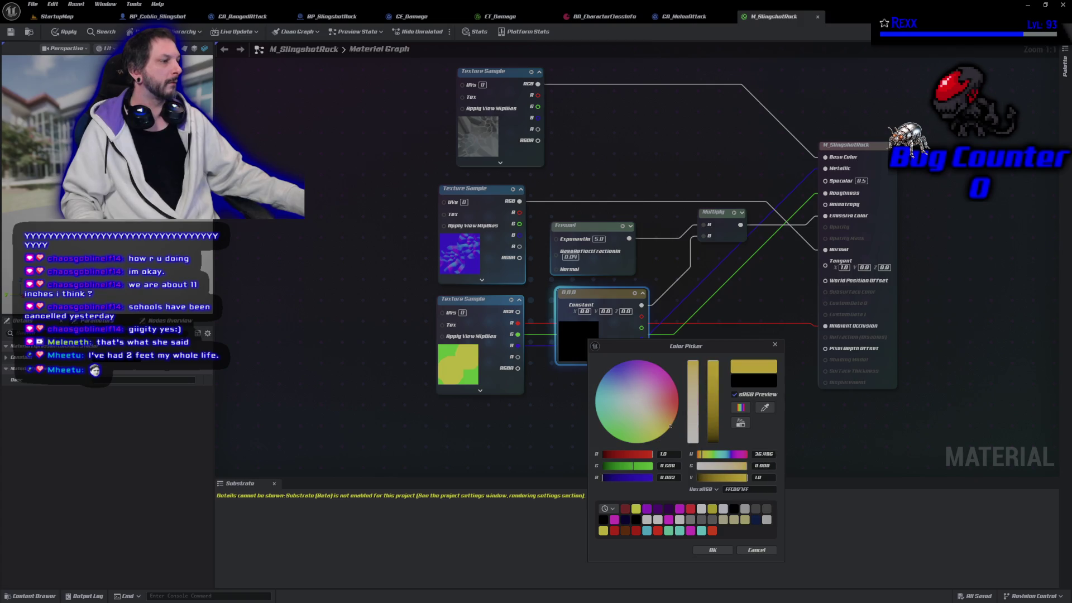
{"action": "left_click_drag", "start_coordinate": [671, 426], "coordinate": [678, 405]}
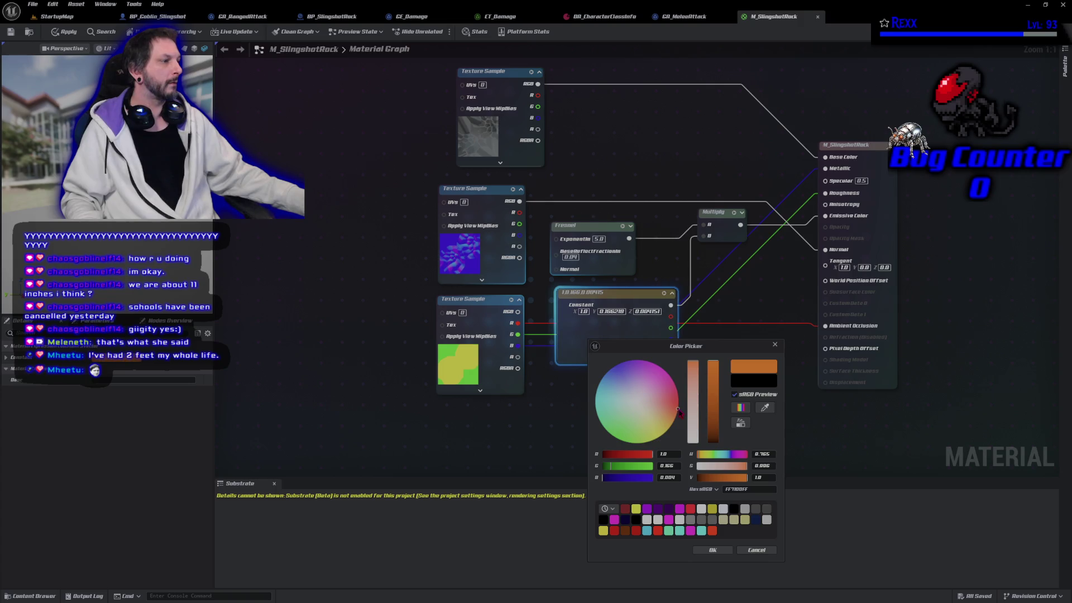
{"action": "left_click", "coordinate": [713, 550]}
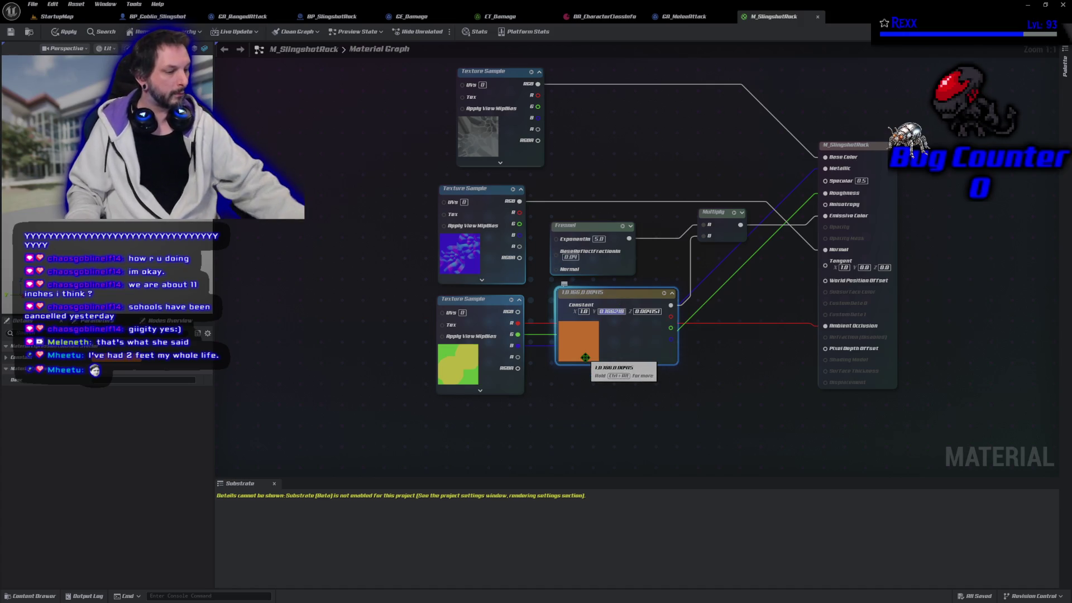
Step: Set the constant's channel values to exactly 1.0, 0.2, 0.0
{"action": "key", "text": "Return"}
{"action": "type", "text": "2"}
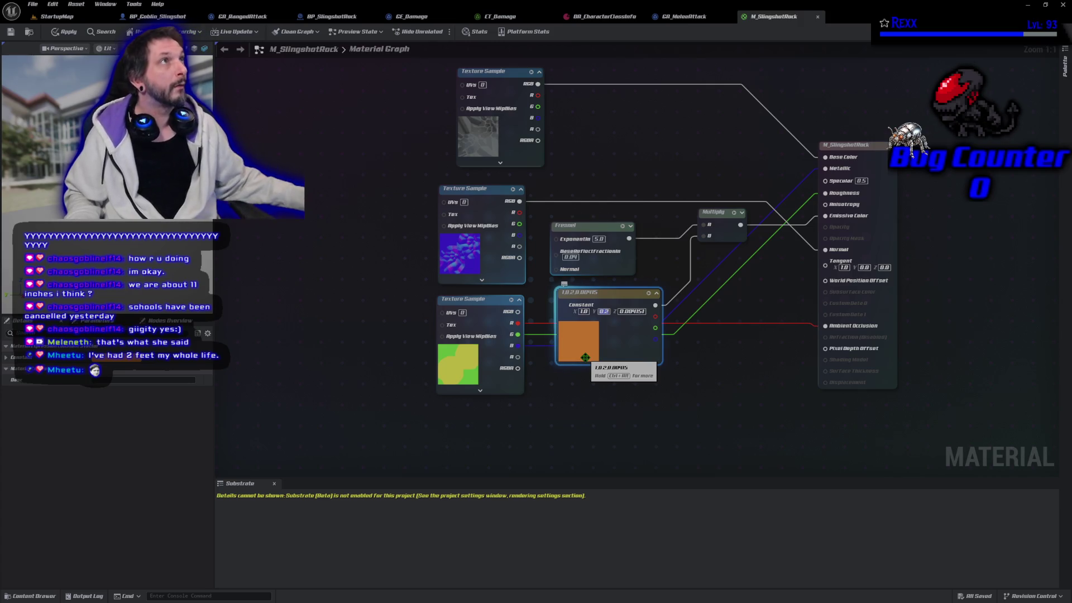
{"action": "left_click", "coordinate": [632, 311]}
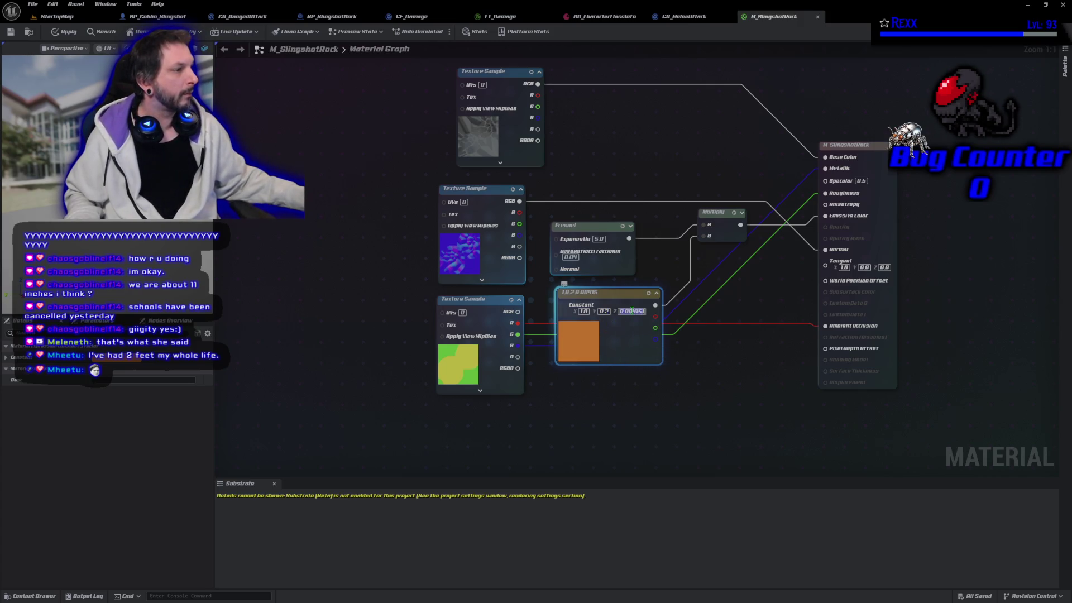
{"action": "type", "text": "0"}
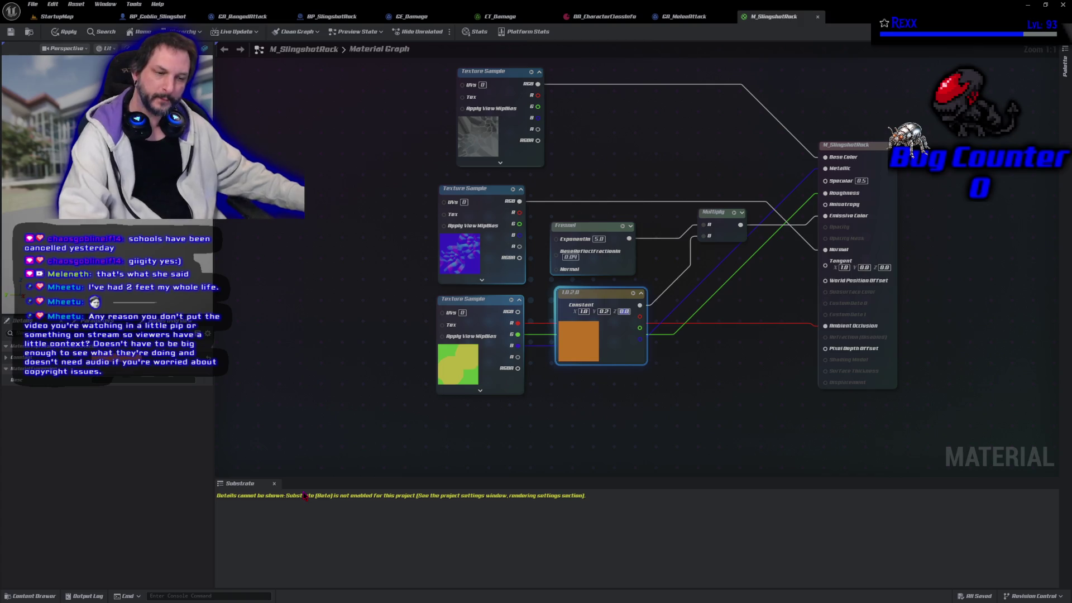
{"action": "mouse_move", "coordinate": [669, 442]}
{"action": "left_mouse_down"}
{"action": "mouse_move", "coordinate": [619, 433]}
{"action": "mouse_move", "coordinate": [586, 448]}
{"action": "left_mouse_up"}
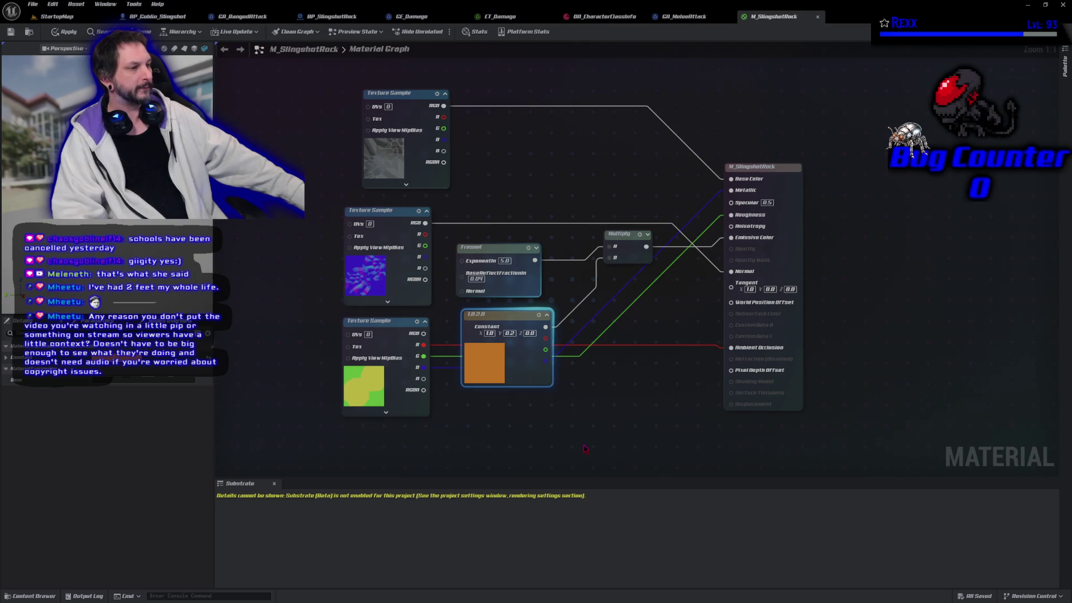
Step: Save the material, then play-test StartupMap and run the character toward a slingshot goblin
{"action": "left_click", "coordinate": [10, 33]}
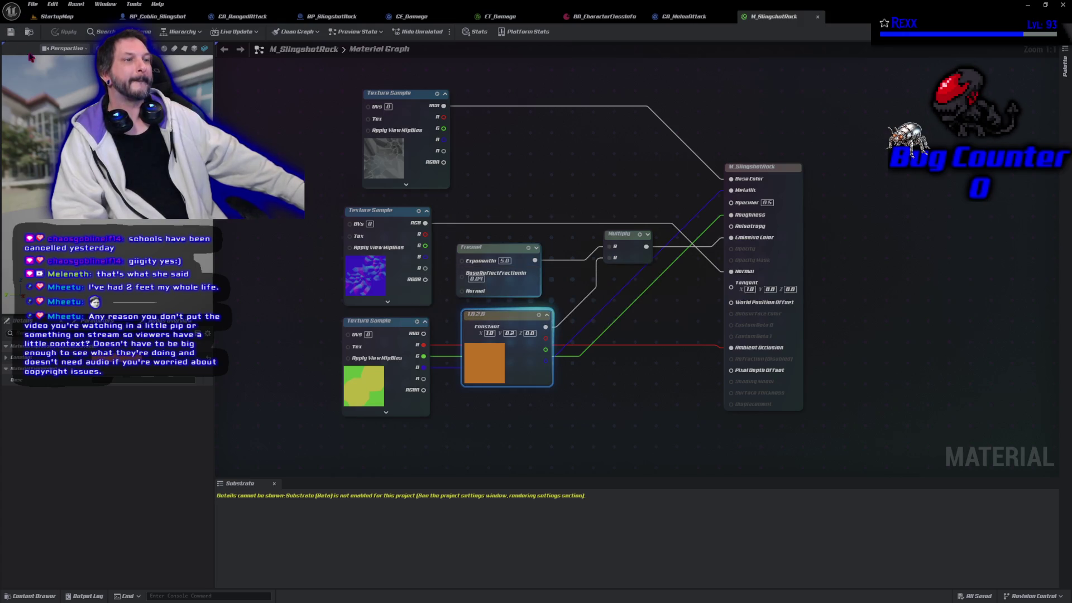
{"action": "left_click", "coordinate": [58, 17]}
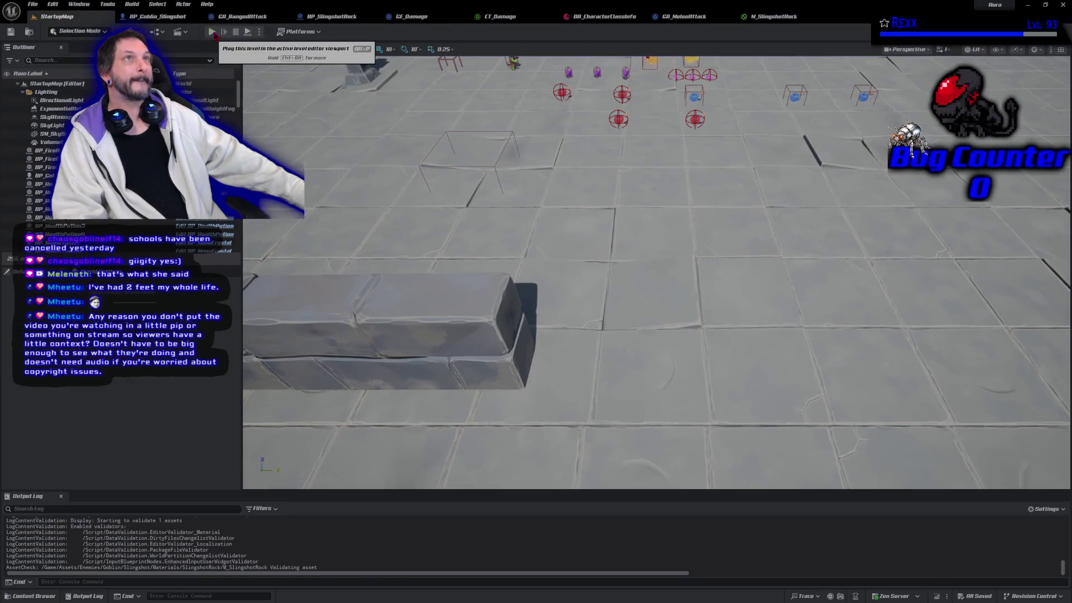
{"action": "left_click", "coordinate": [212, 32]}
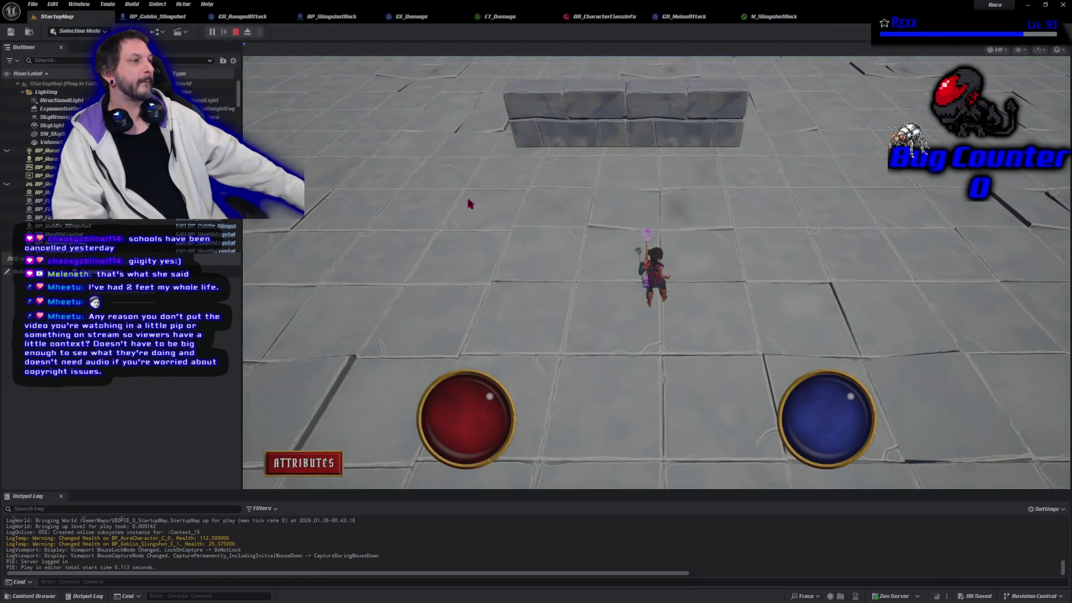
{"action": "left_click", "coordinate": [875, 174]}
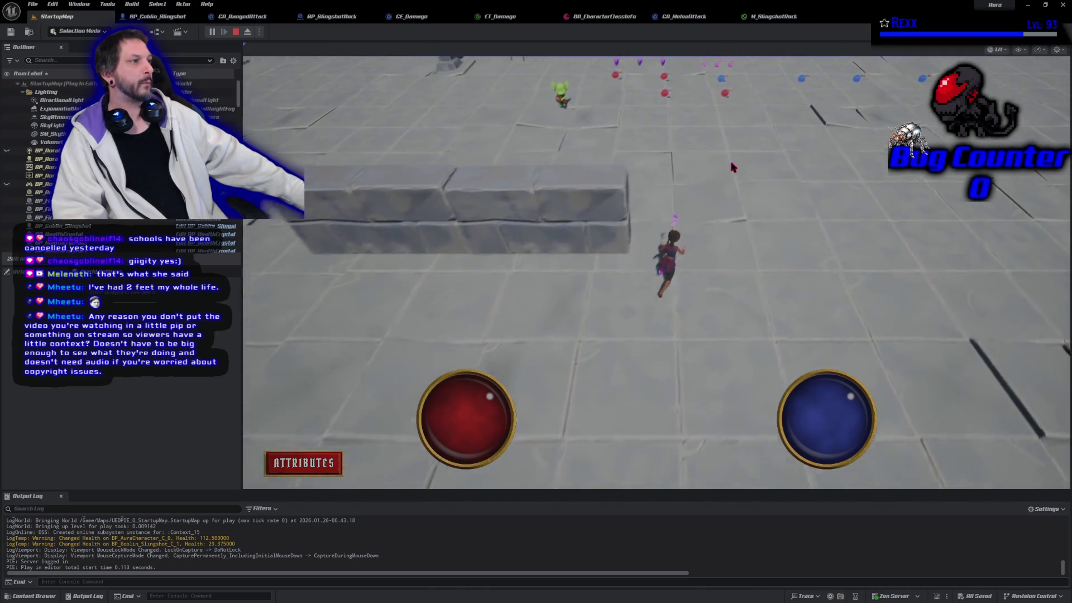
{"action": "left_click", "coordinate": [564, 127]}
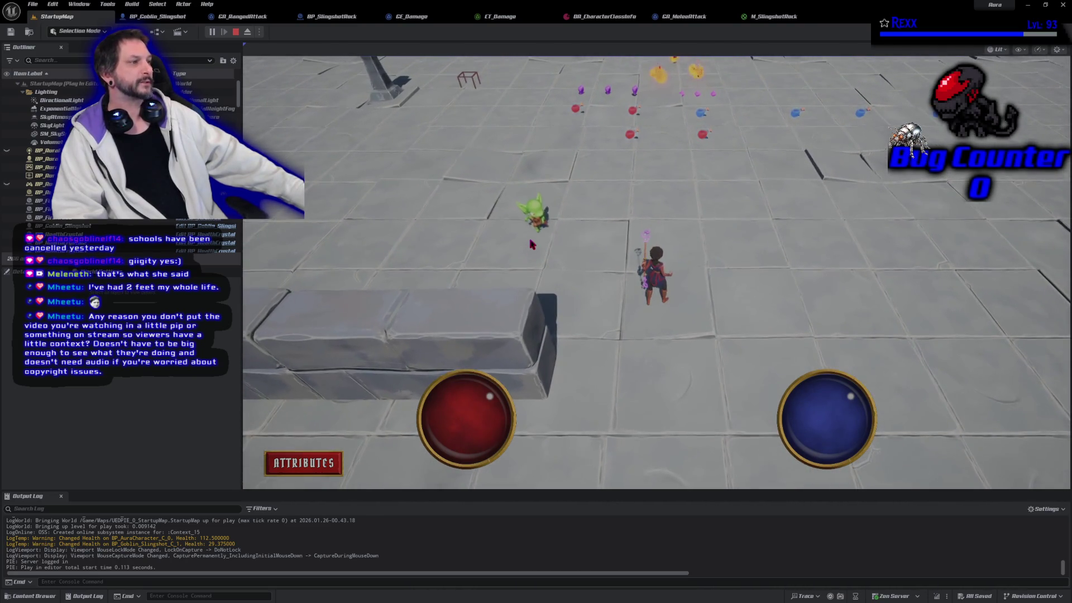